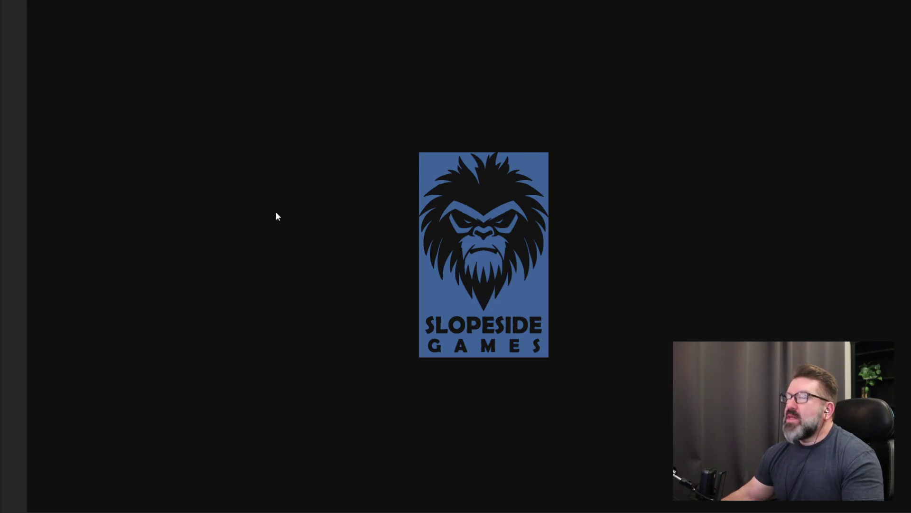
Leave the Slopeside Games logo screen for a blank Chrome new tab page
mouse_move(1, 230)
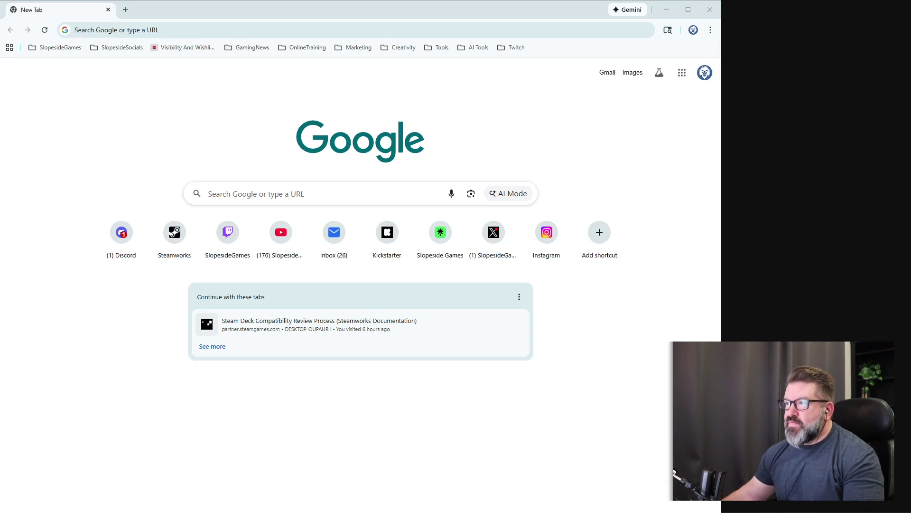
Load youtube.com in the new tab using the address-bar autocomplete for 'you'
left_click(193, 27)
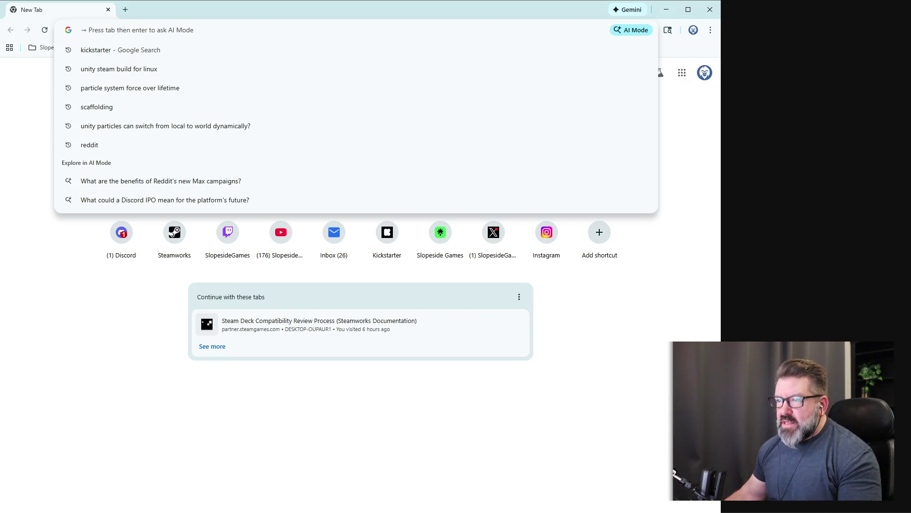
left_click(287, 503)
left_click(268, 192)
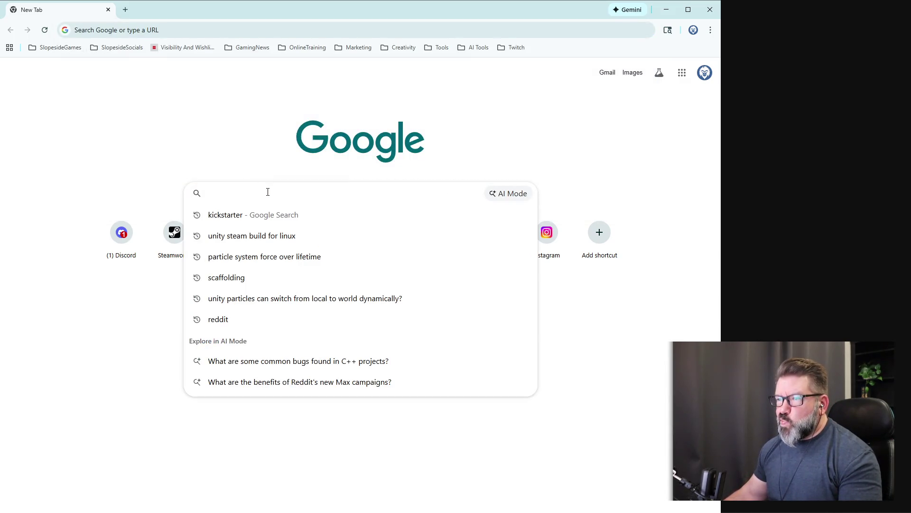
left_click(142, 169)
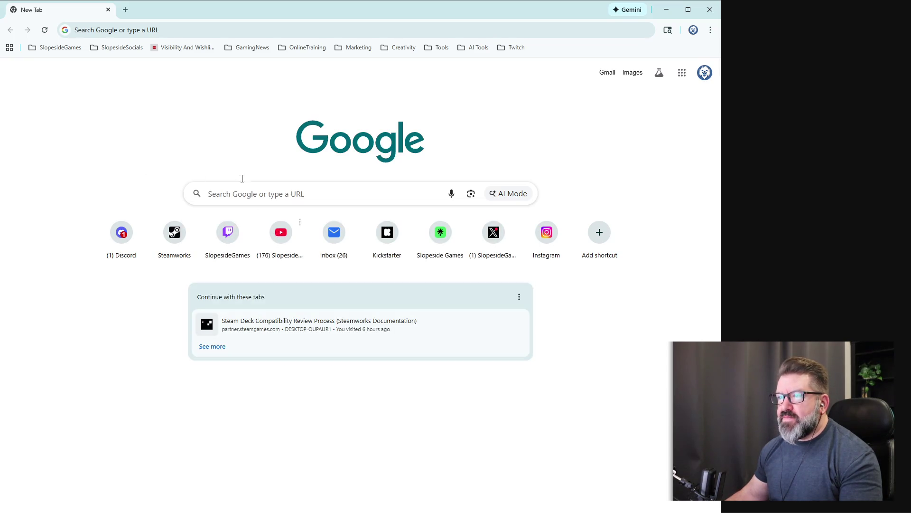
left_click(173, 29)
type("youtube.com")
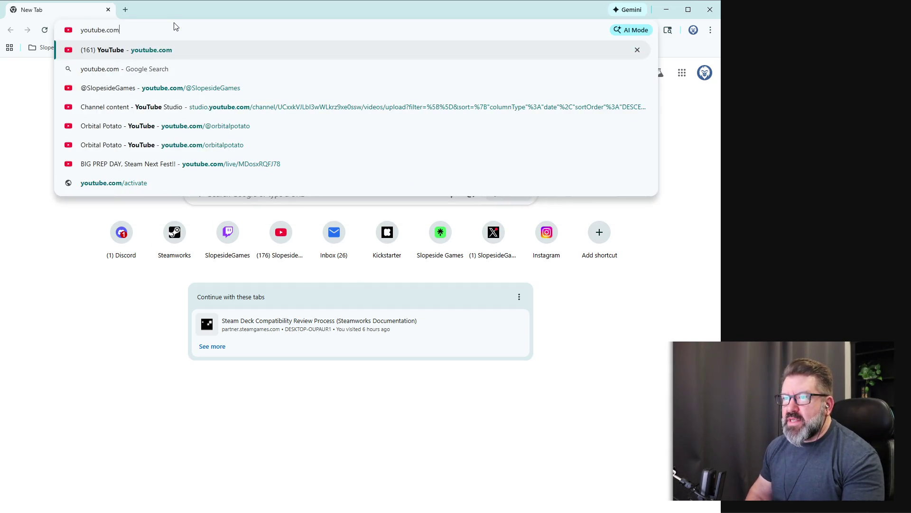
key("Return")
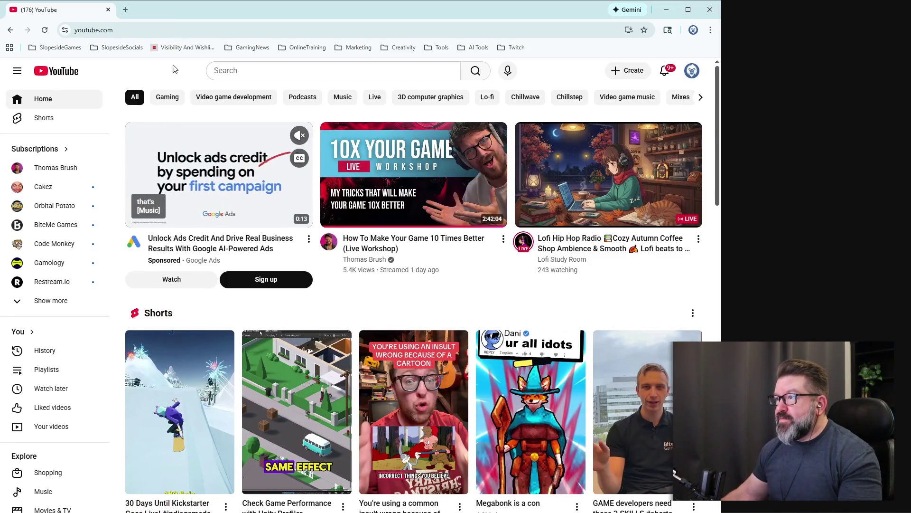
Search YouTube for 'unity turn texture to toon'
left_click(336, 77)
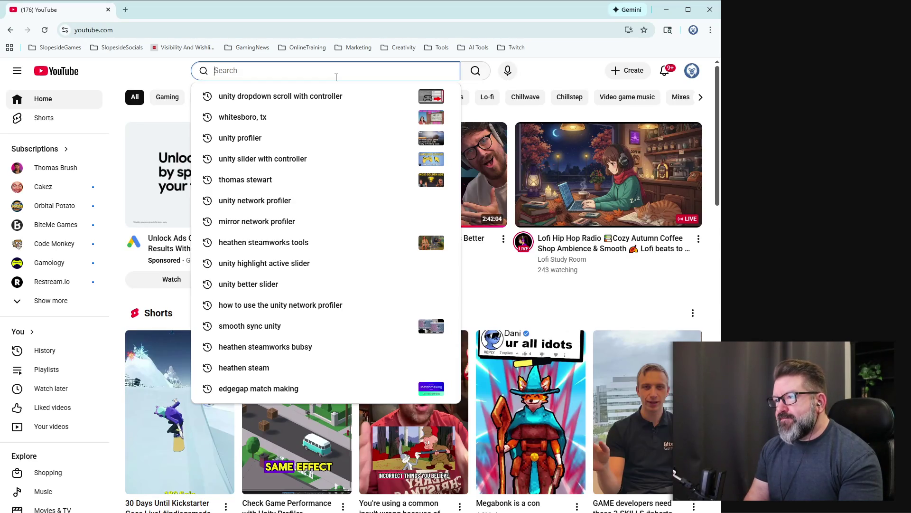
type("unity")
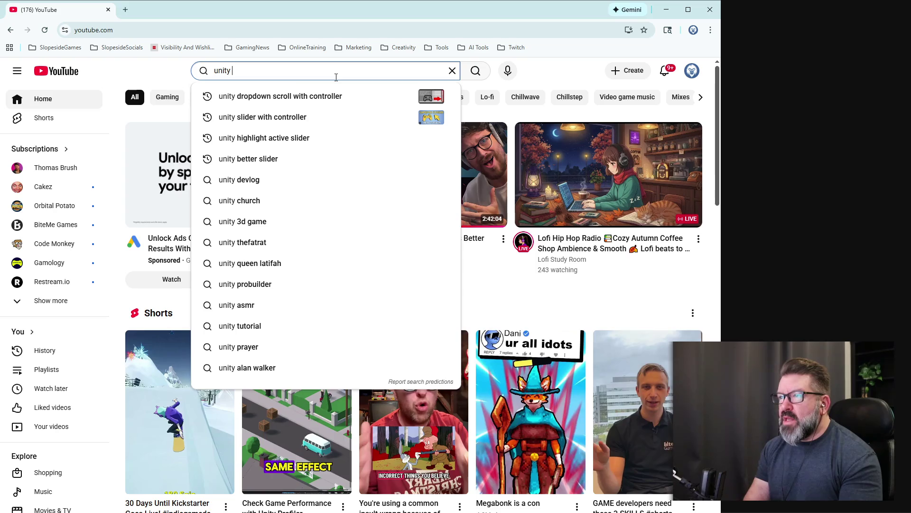
type(" ui")
key("BackSpace")
key("BackSpace")
key("BackSpace")
type("turn texture ")
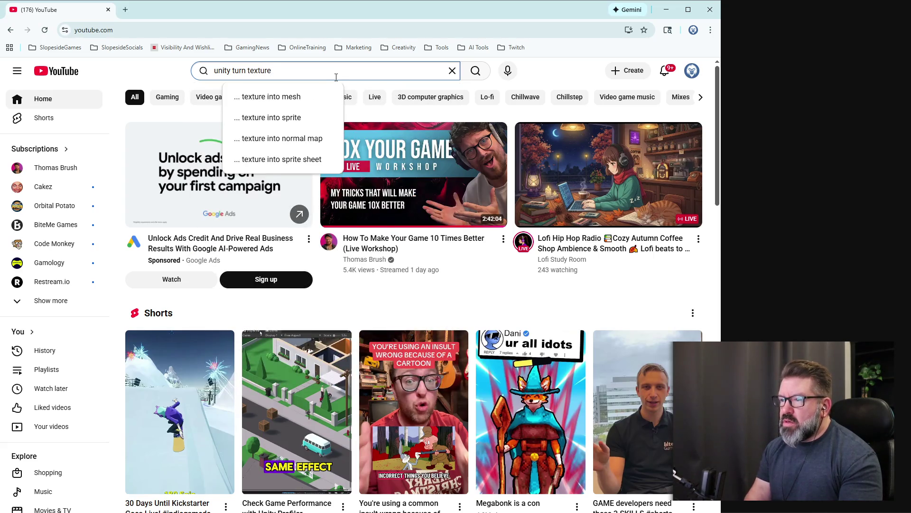
type("to toon")
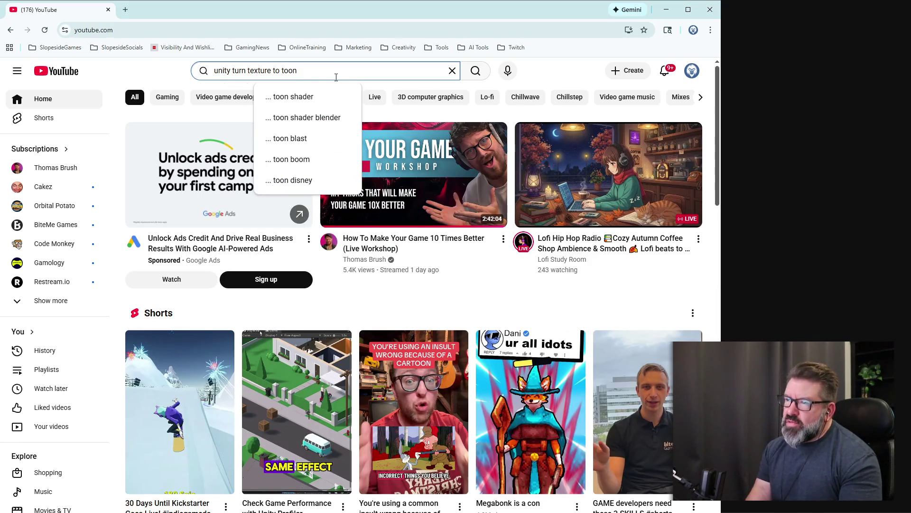
key("Return")
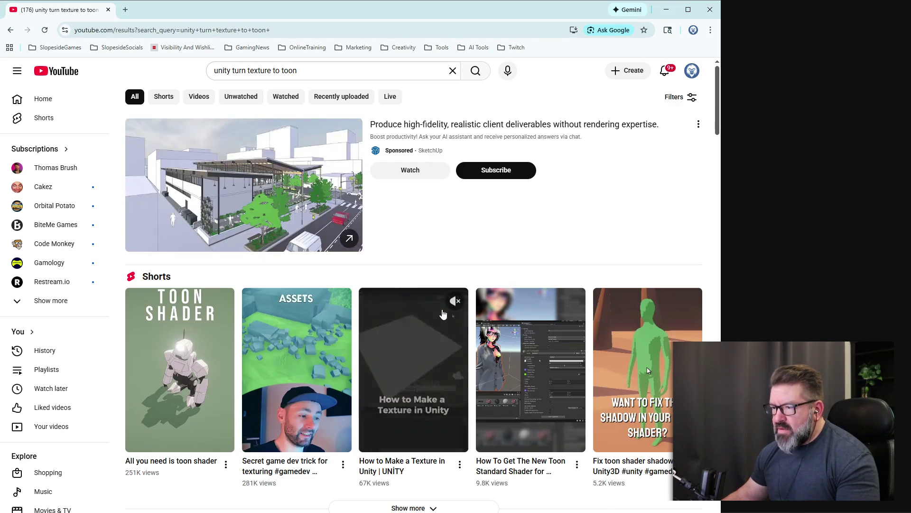
Scroll the results and open the PBR to Anime shader tutorial video
scroll(441, 311, "down", 2)
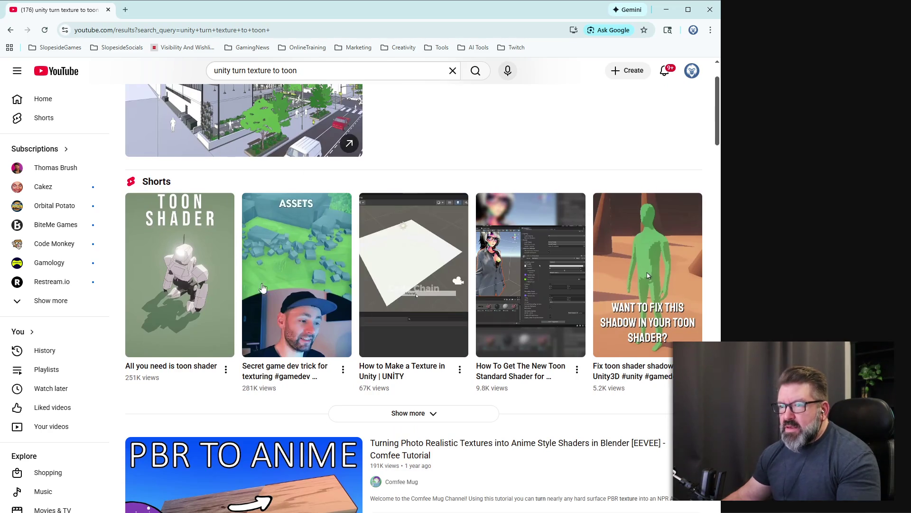
mouse_move(313, 296)
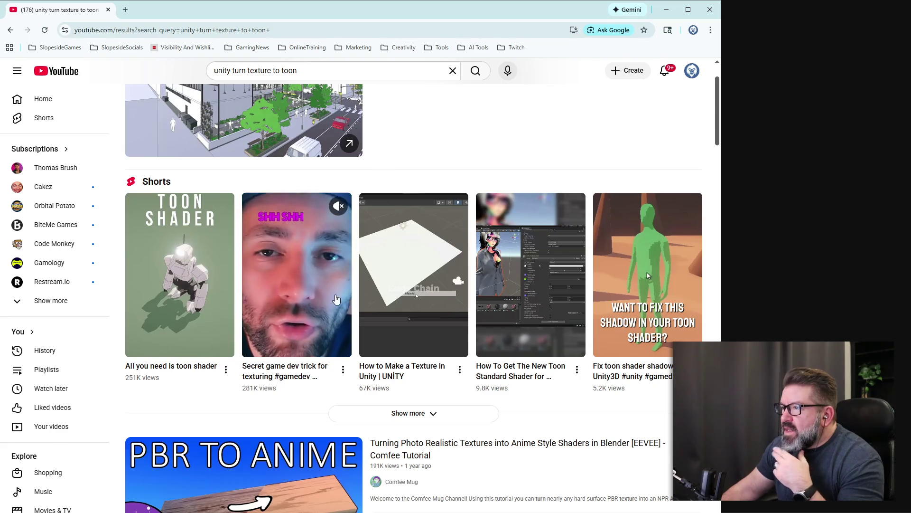
scroll(482, 301, "down", 2)
scroll(482, 301, "down", 3)
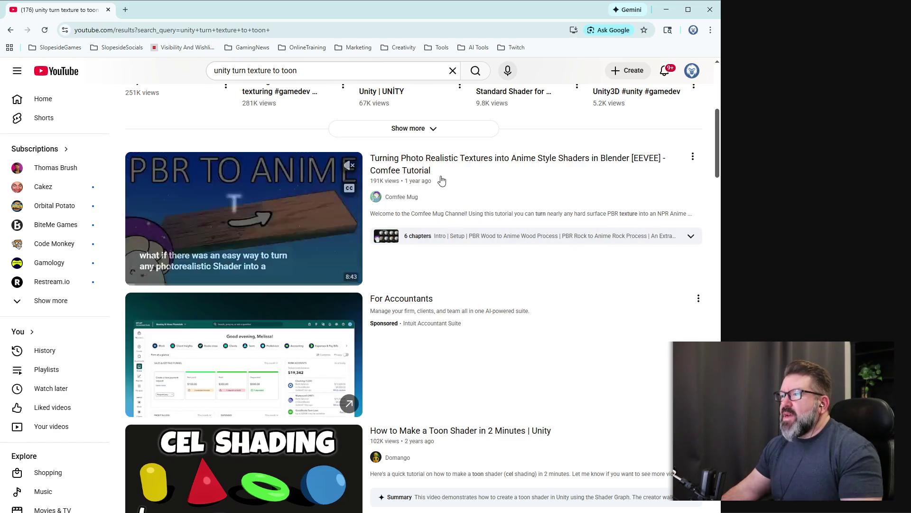
left_click(349, 165)
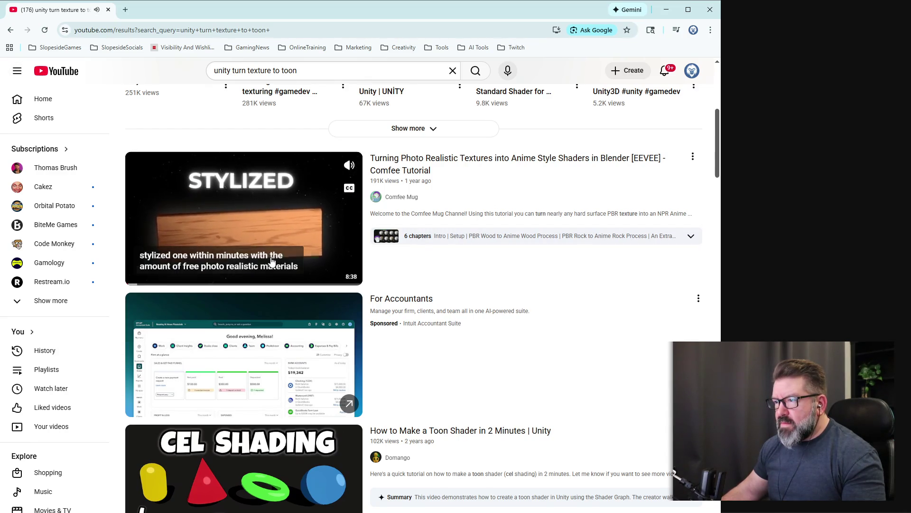
left_click(474, 158)
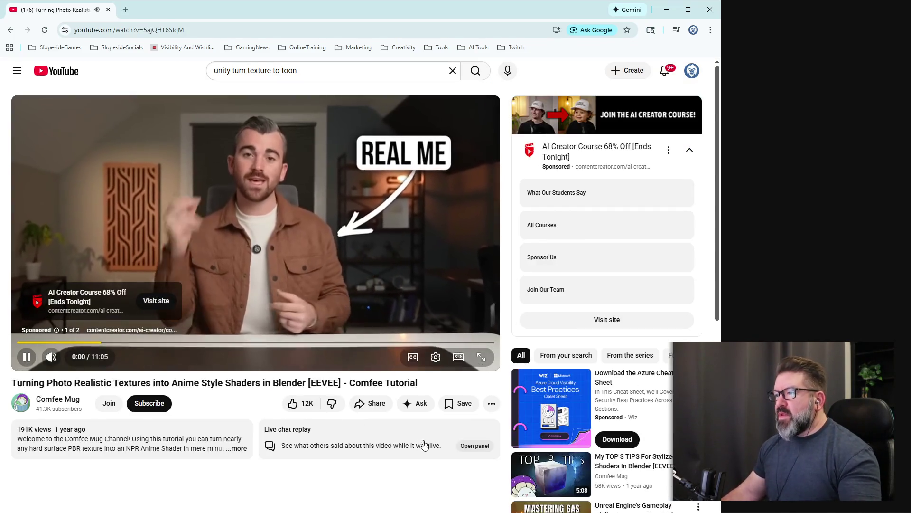
Watch the tutorial in theater mode at 2x playback speed, skipping the ad
left_click(457, 357)
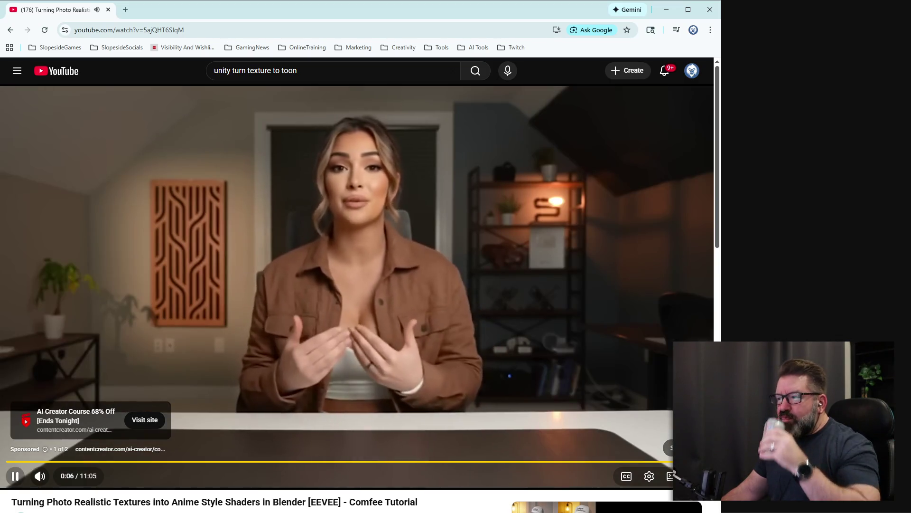
left_click(686, 447)
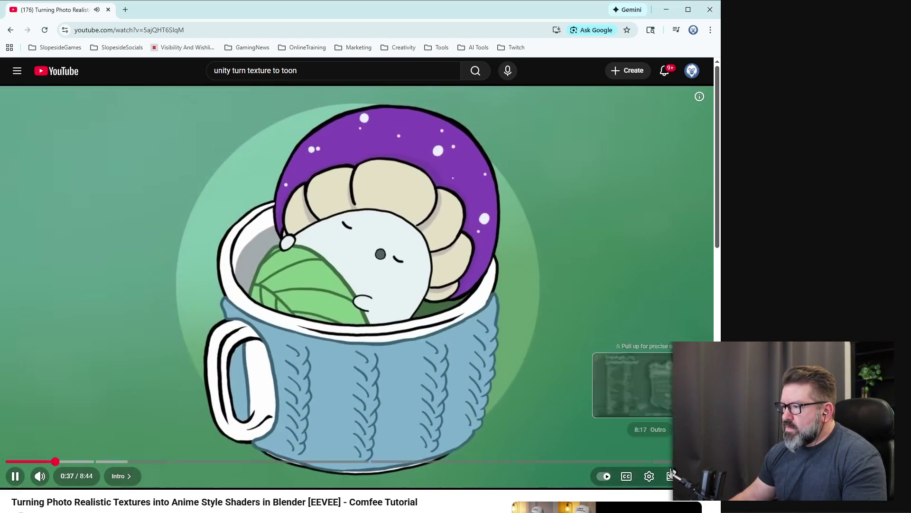
left_click(649, 477)
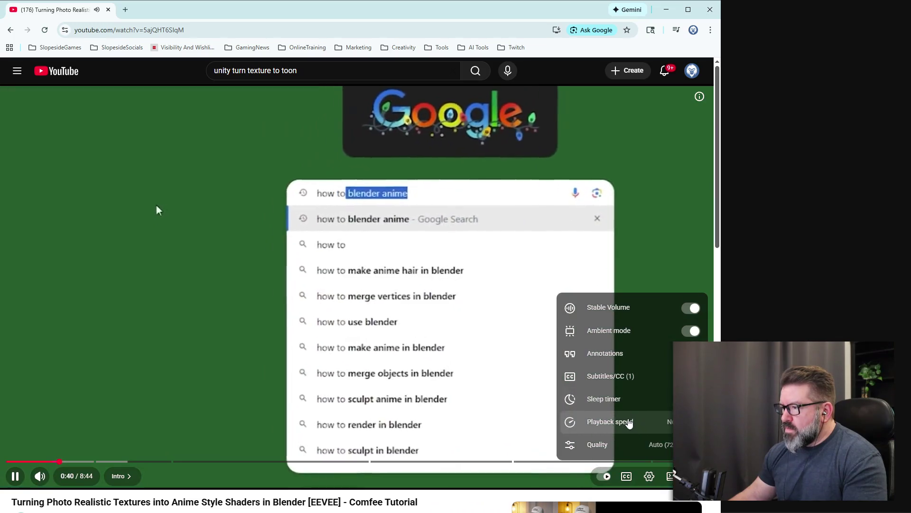
left_click(630, 422)
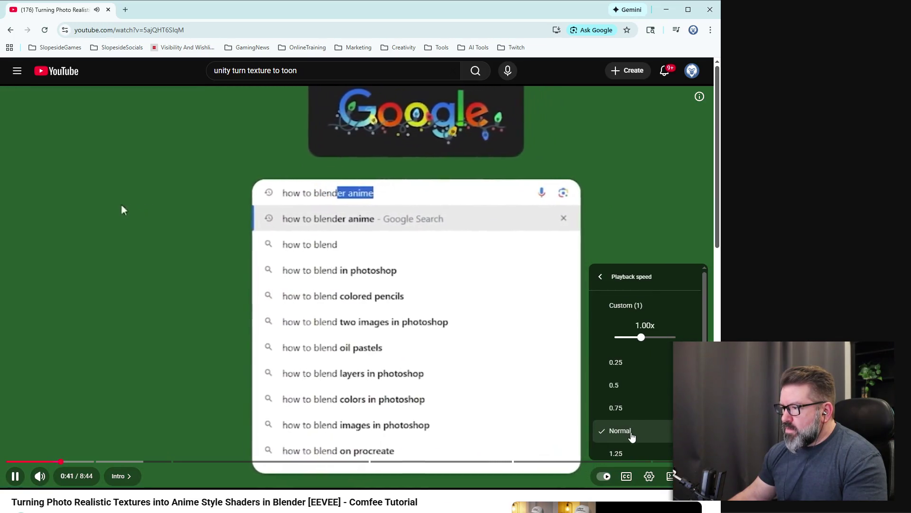
scroll(631, 422, "down", 3)
left_click(638, 419)
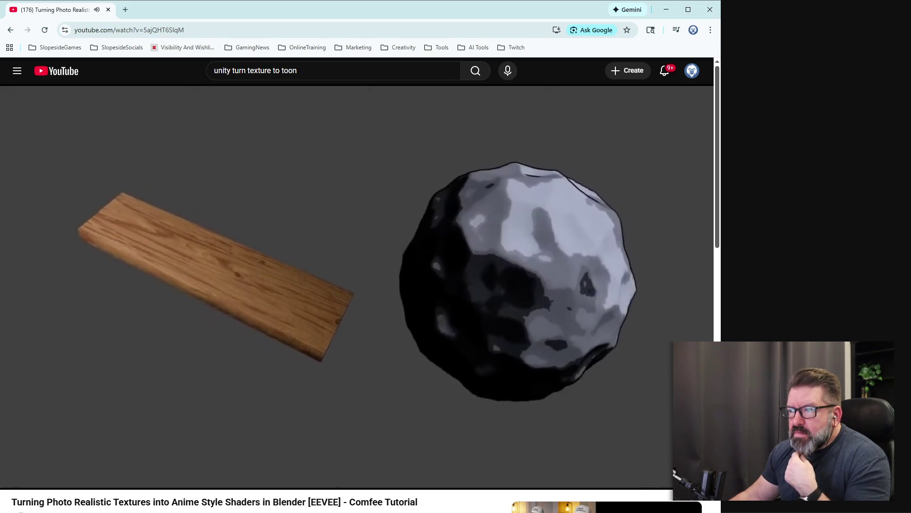
Rewind the paused video to the plank and rock shot at 1:29 and resume
left_click(451, 253)
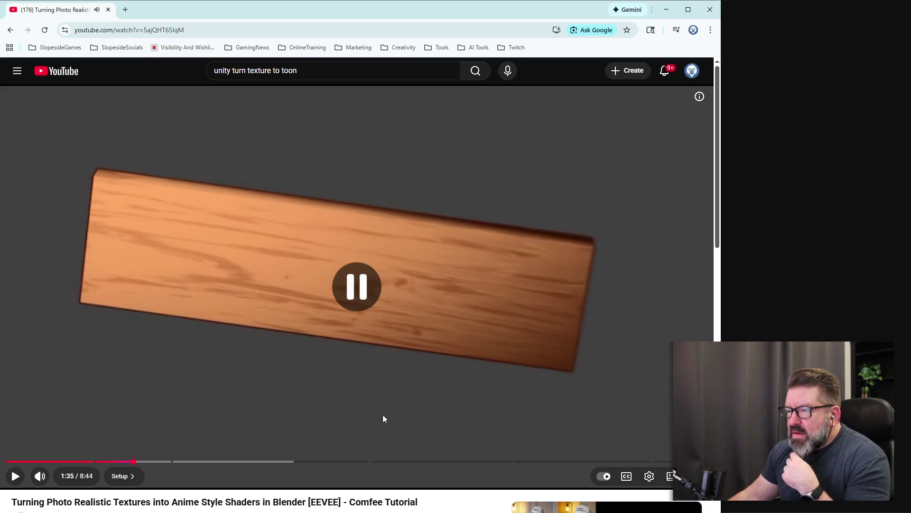
left_click(134, 463)
left_click_drag(126, 465, 126, 465)
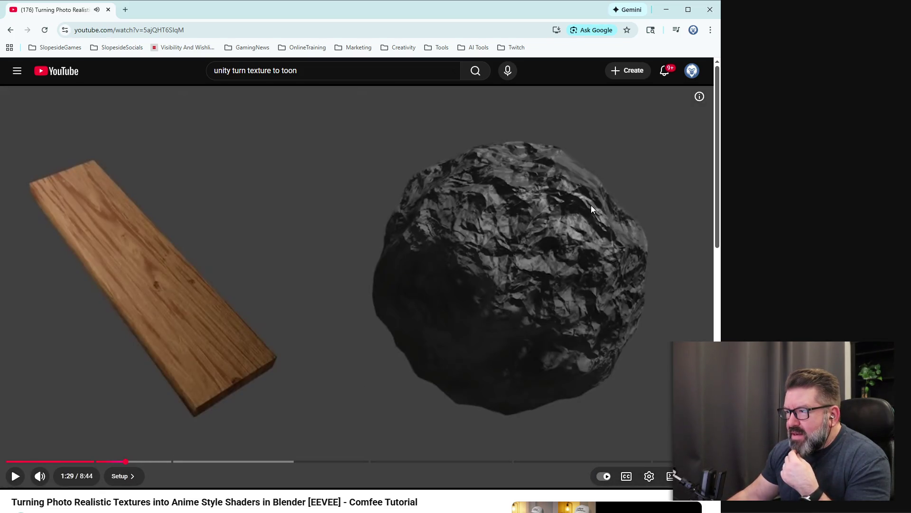
left_click(21, 474)
left_click(22, 474)
left_click(22, 474)
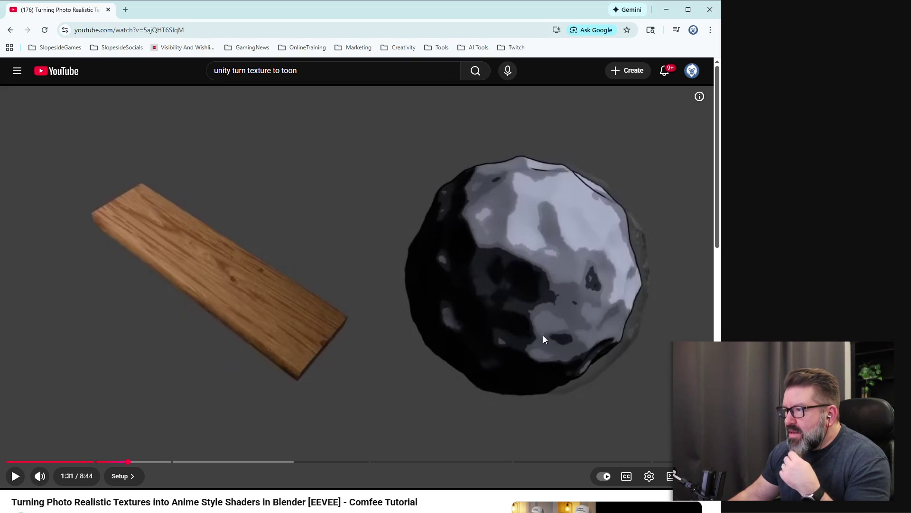
left_click(125, 10)
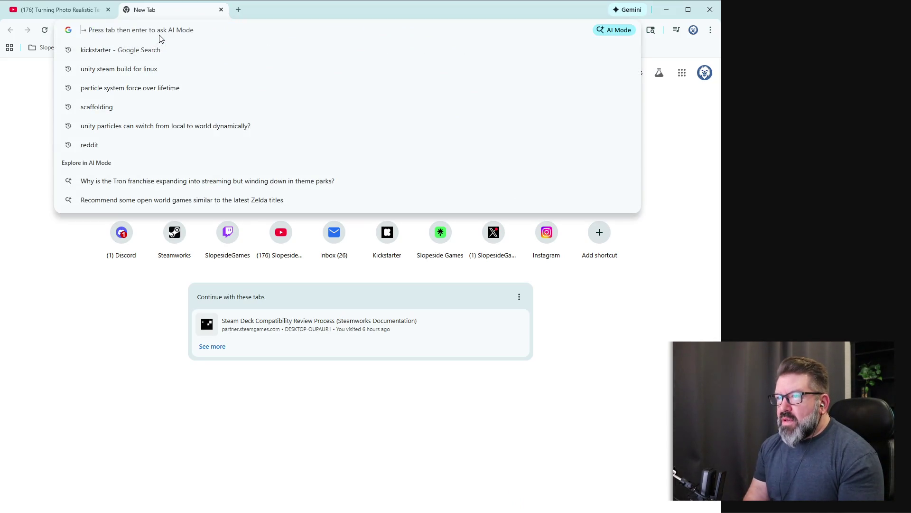
Google 'toon rock', preview the smooth grey cartoon rock image, then return to the tutorial tab
type("tood")
key("BackSpace")
type("n ")
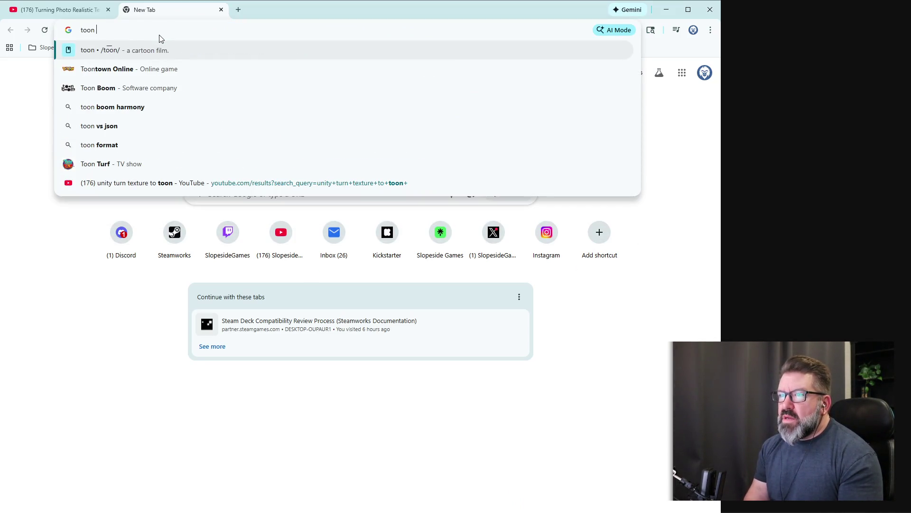
type("rock")
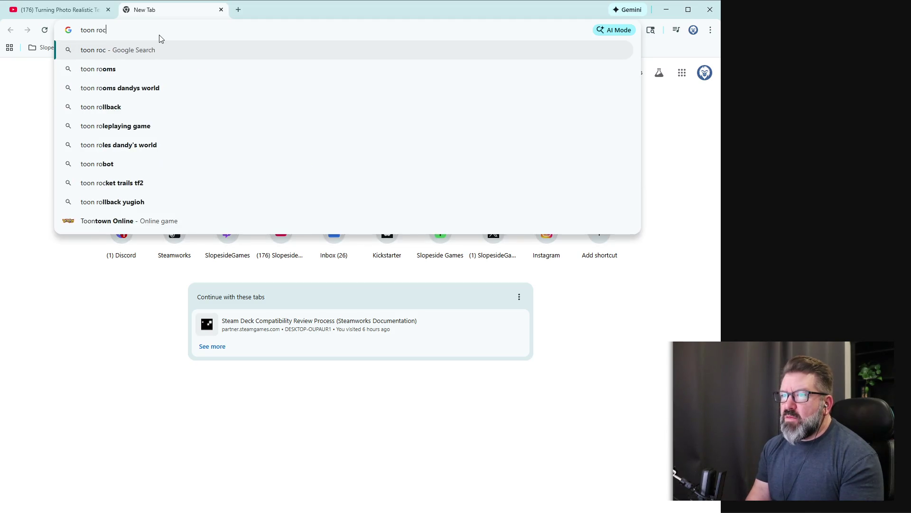
key("Down")
key("Down")
key("Return")
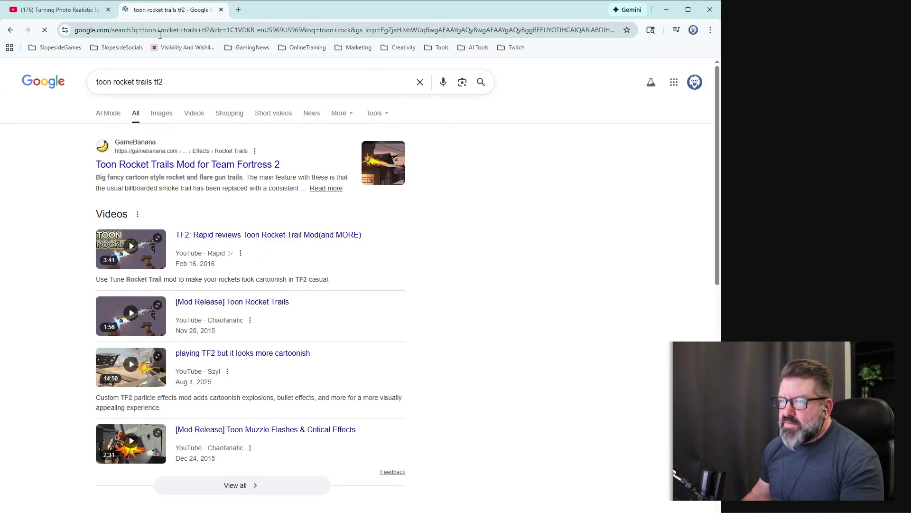
left_click_drag(132, 85, 133, 85)
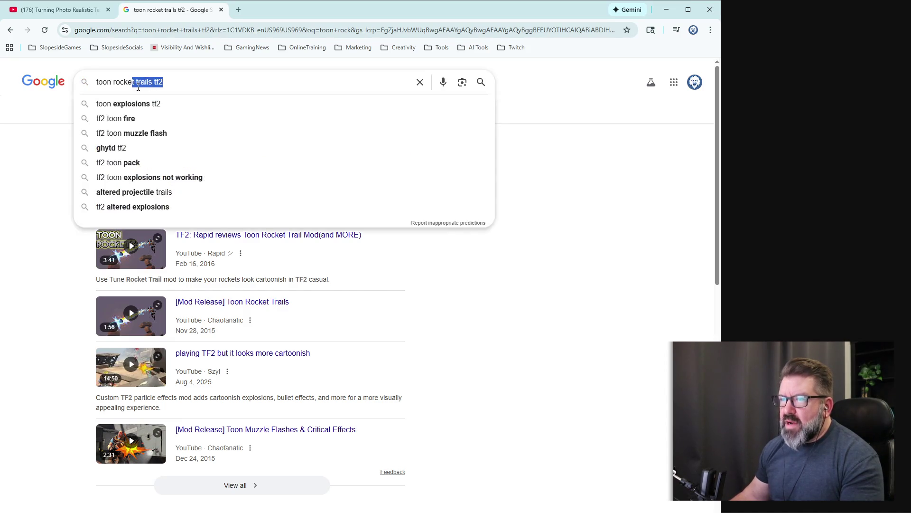
key("BackSpace")
key("BackSpace")
key("Return")
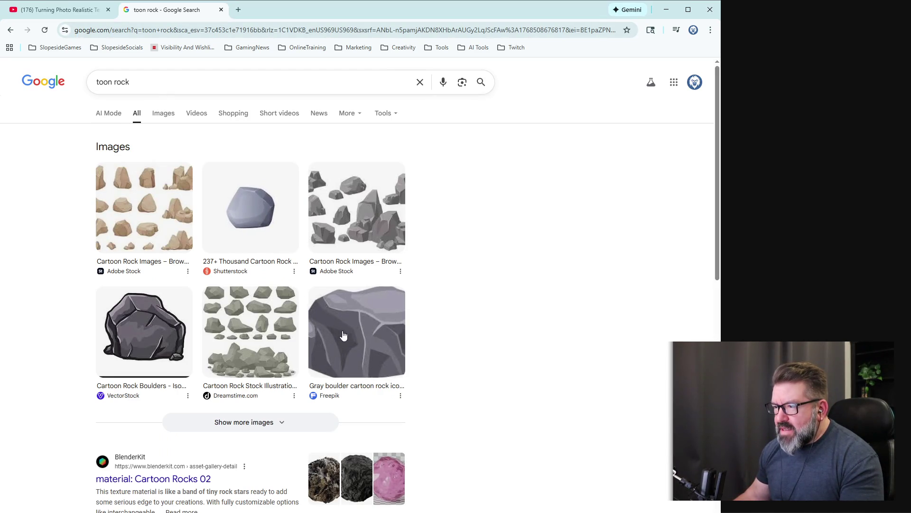
left_click(261, 217)
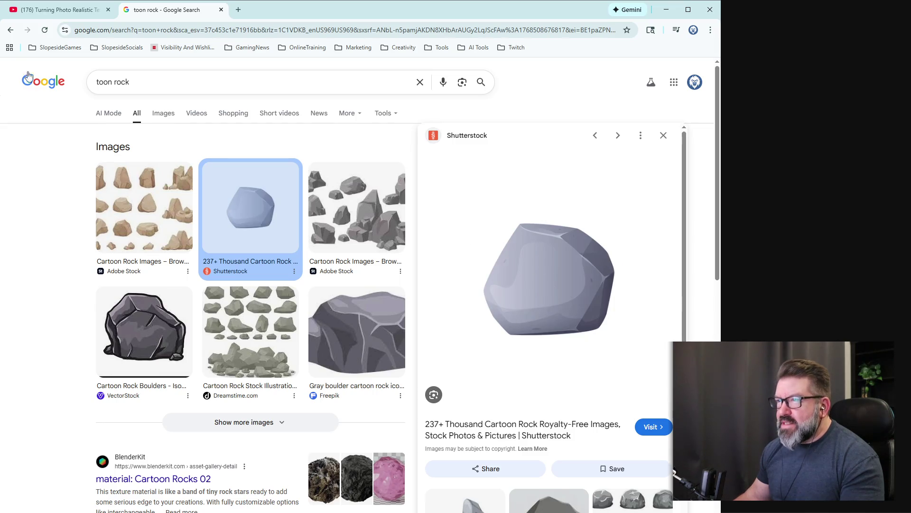
left_click(43, 11)
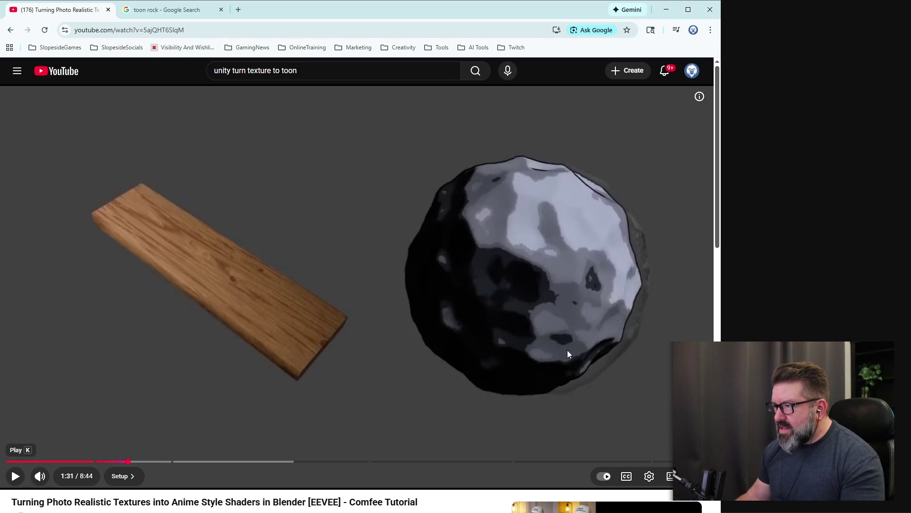
Resume the tutorial from 1:31 through its wood plank and rock node setups
left_click(21, 481)
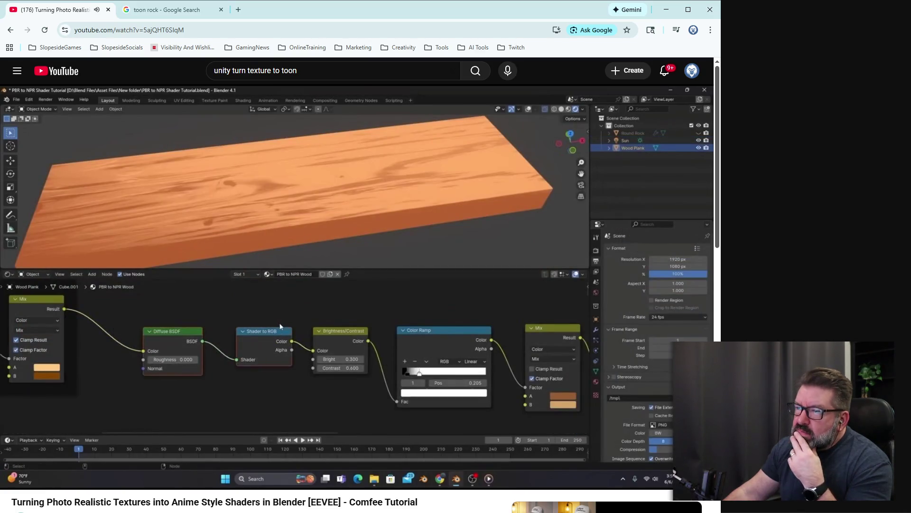
mouse_move(325, 281)
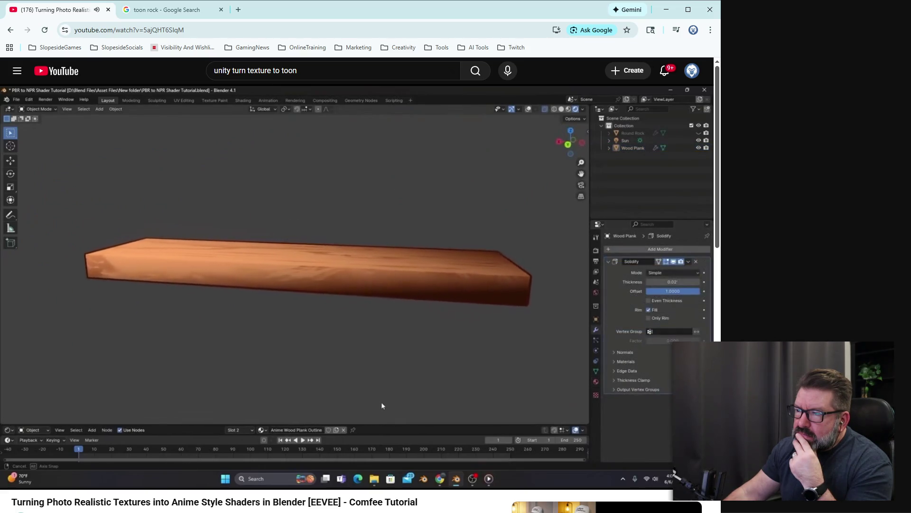
mouse_move(255, 283)
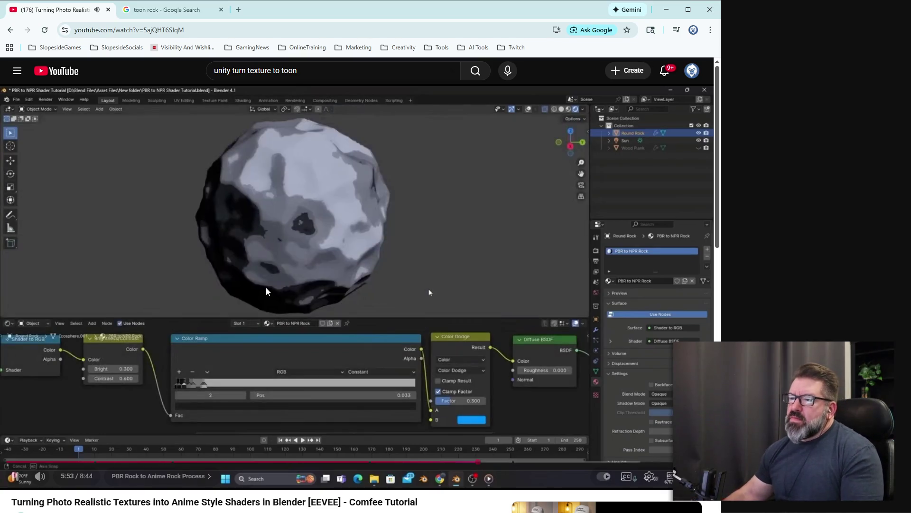
Keep the tutorial playing into its outro around 8:12 of 8:44
mouse_move(439, 292)
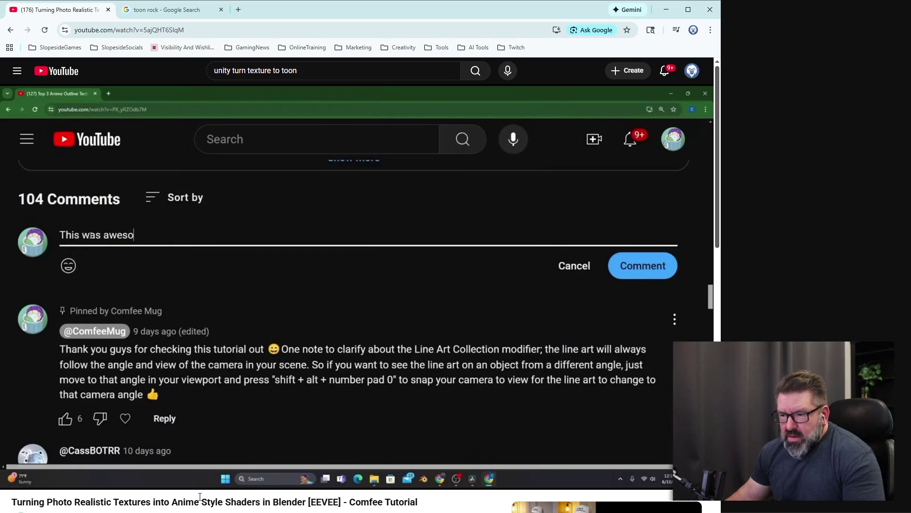
scroll(136, 425, "down", 6)
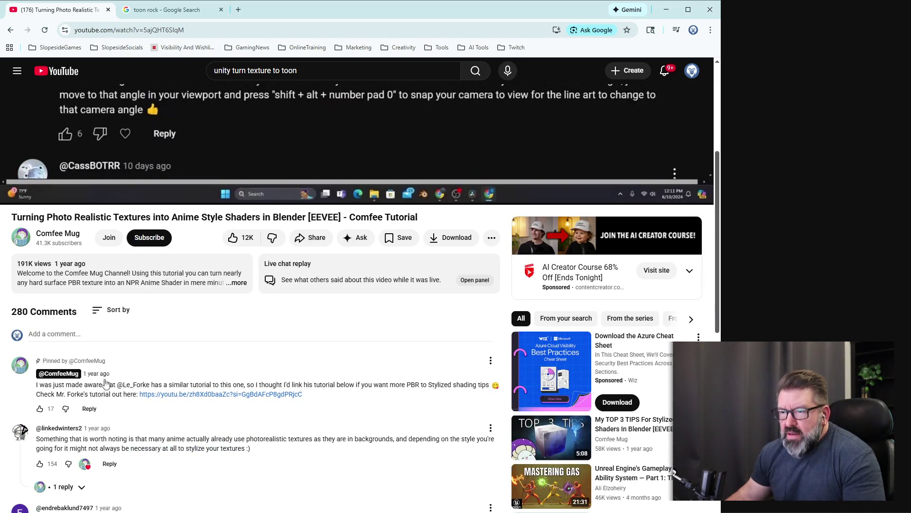
Bookmark the anime shader tutorial page with the address-bar star
scroll(136, 425, "up", 5)
scroll(137, 425, "up", 1)
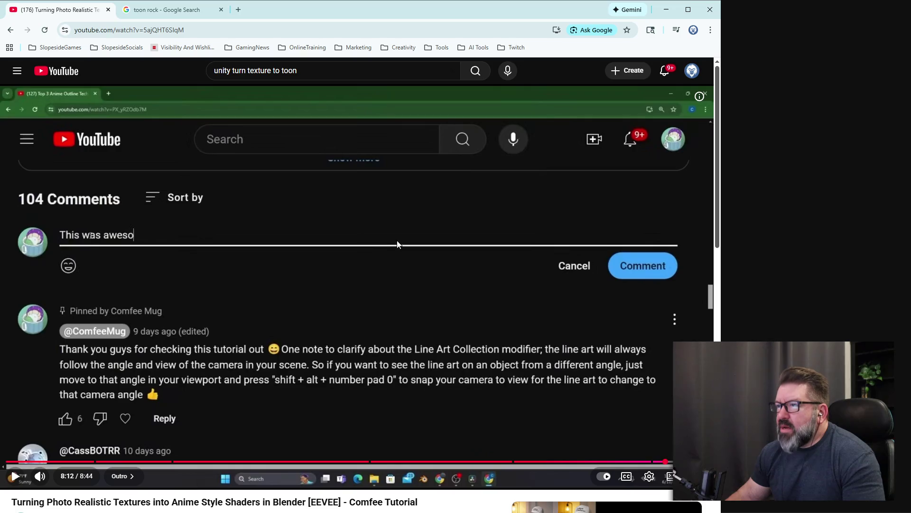
left_click(627, 31)
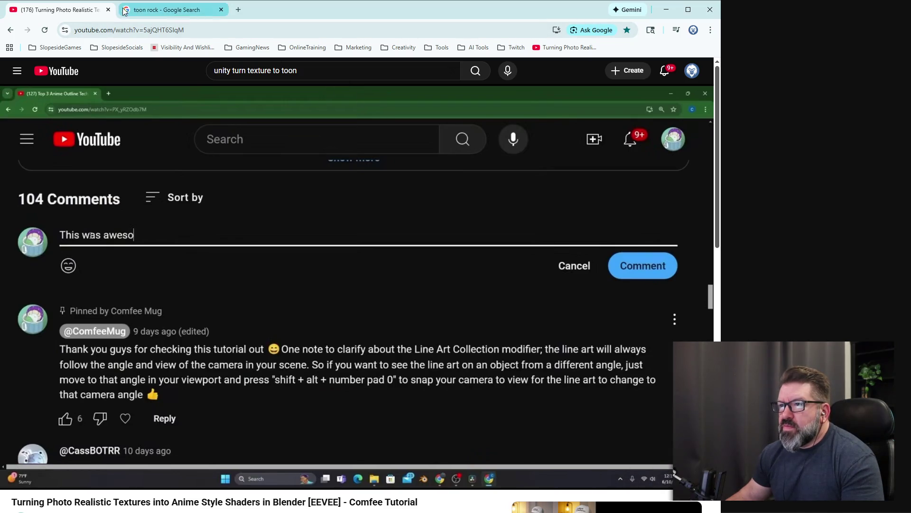
Close the YouTube tutorial tab, leaving the toon rock results, and minimize Chrome
left_click(109, 10)
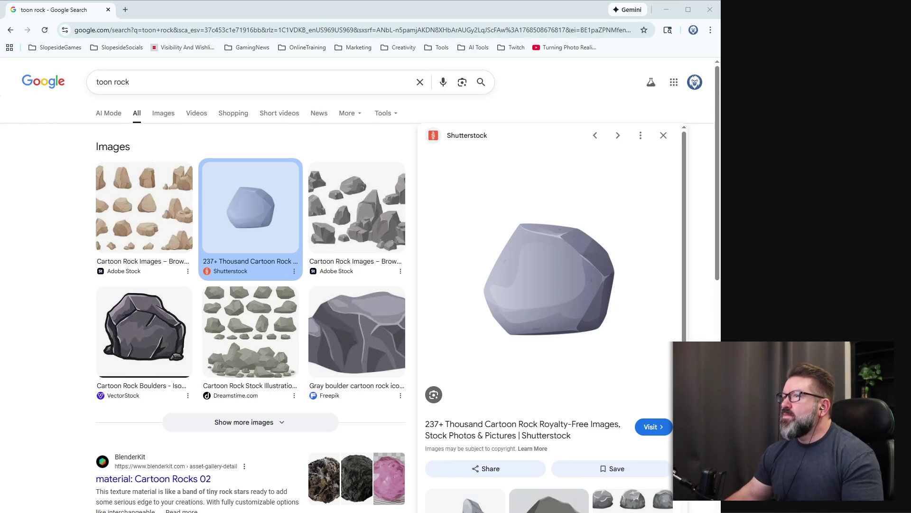
left_click(666, 9)
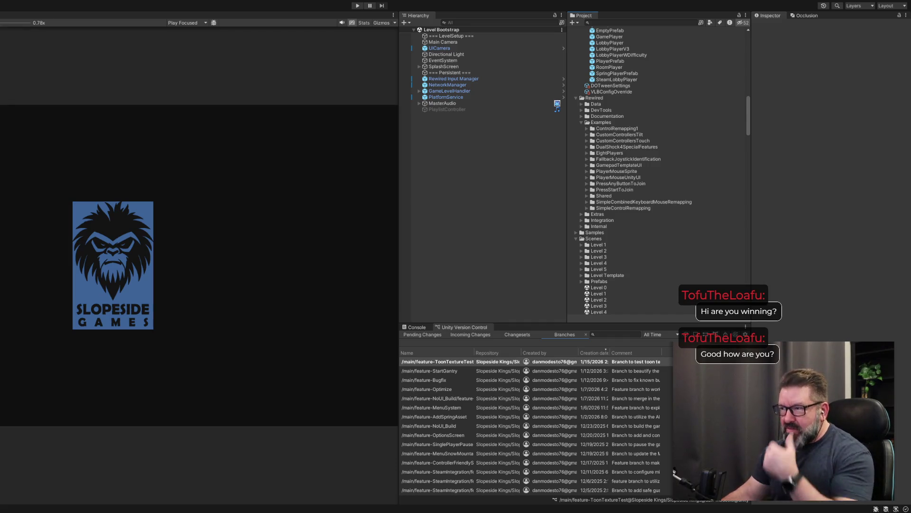
Open the Level 2 scene and fly the Scene view toward the bear statue
scroll(657, 171, "down", 5)
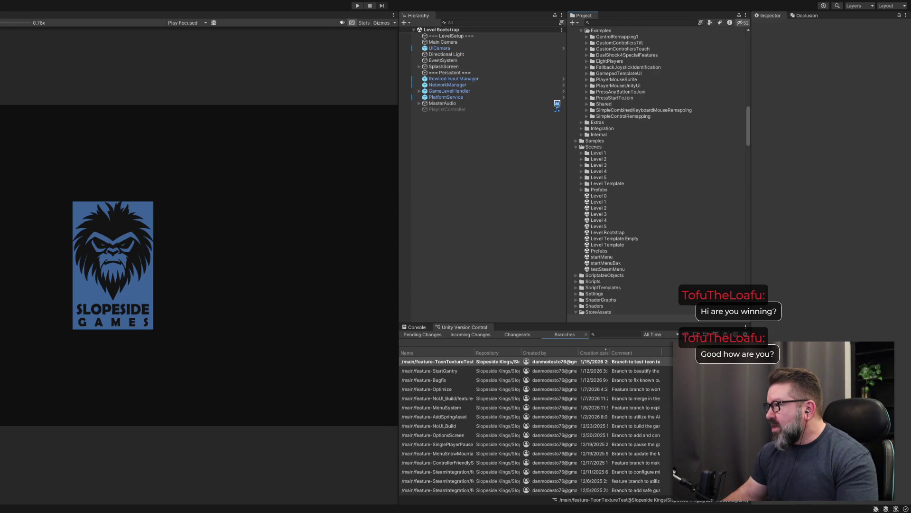
left_click(598, 209)
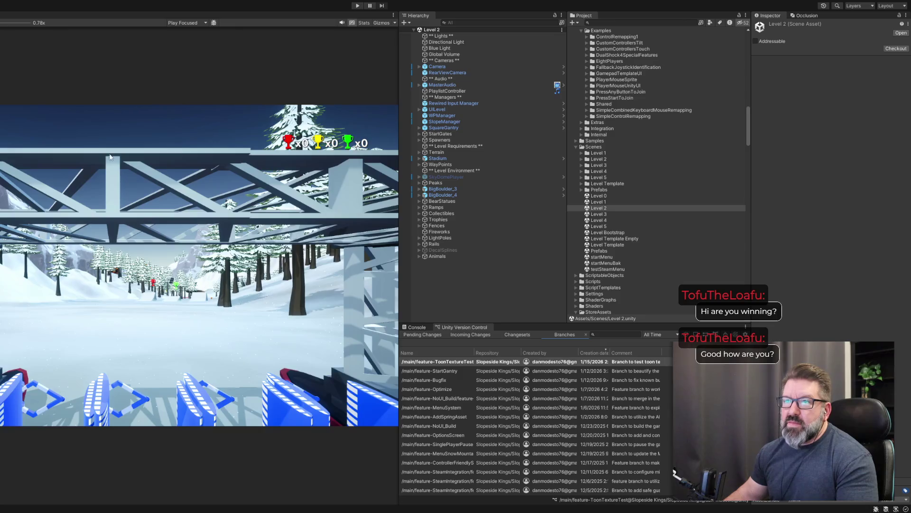
key("ctrl+1")
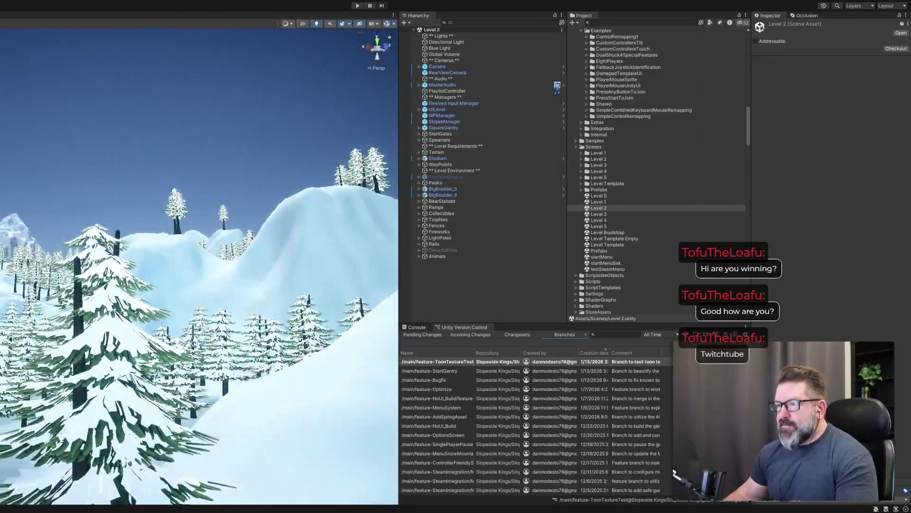
mouse_move(100, 213)
left_mouse_down()
mouse_move(37, 270)
mouse_move(5, 251)
mouse_move(77, 277)
mouse_move(16, 238)
mouse_move(26, 221)
mouse_move(45, 291)
mouse_move(6, 306)
mouse_move(2, 294)
left_mouse_up()
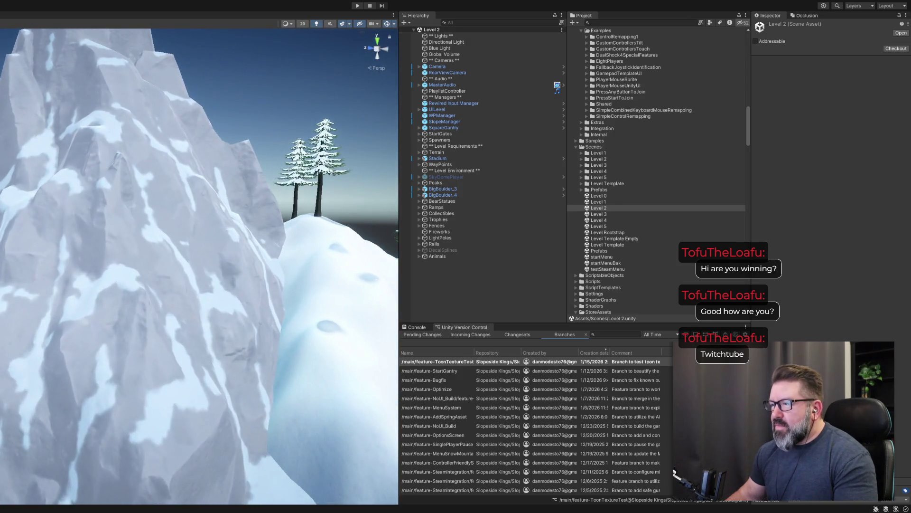
Open the rock's Peak_5 prefab in Prefab Mode and select its Peak_5_LOD2 child mesh
left_click(175, 212)
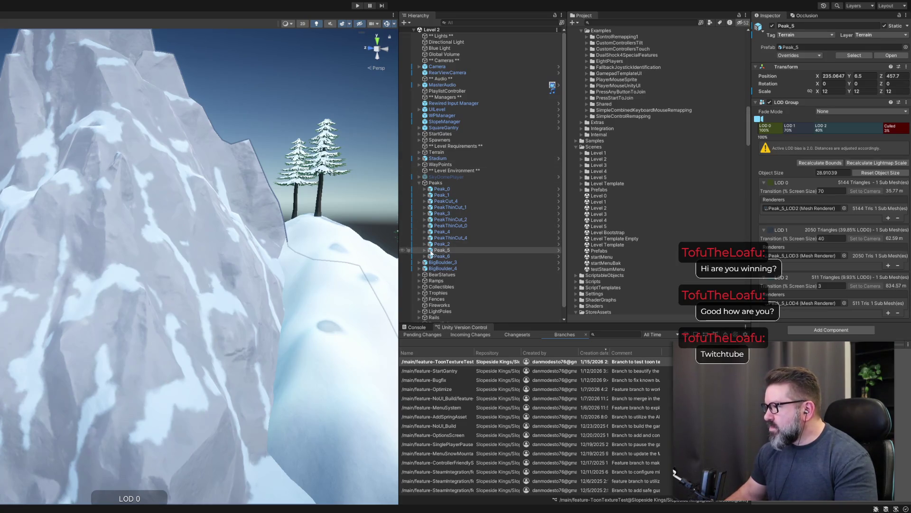
left_click(793, 49)
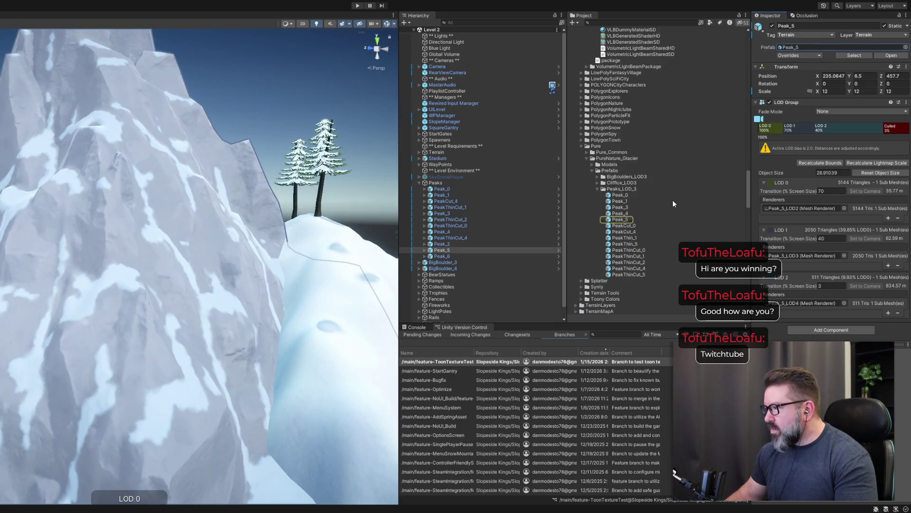
left_click(619, 220)
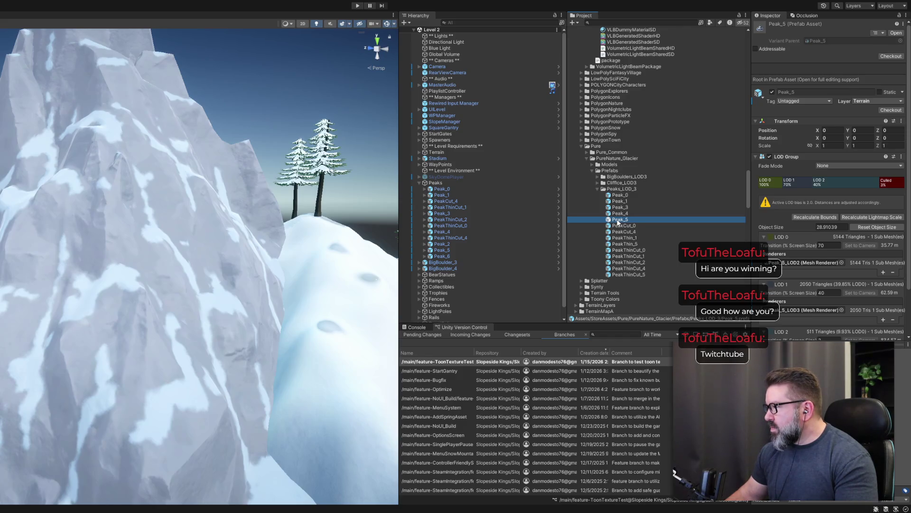
double_click(619, 220)
left_click(470, 45)
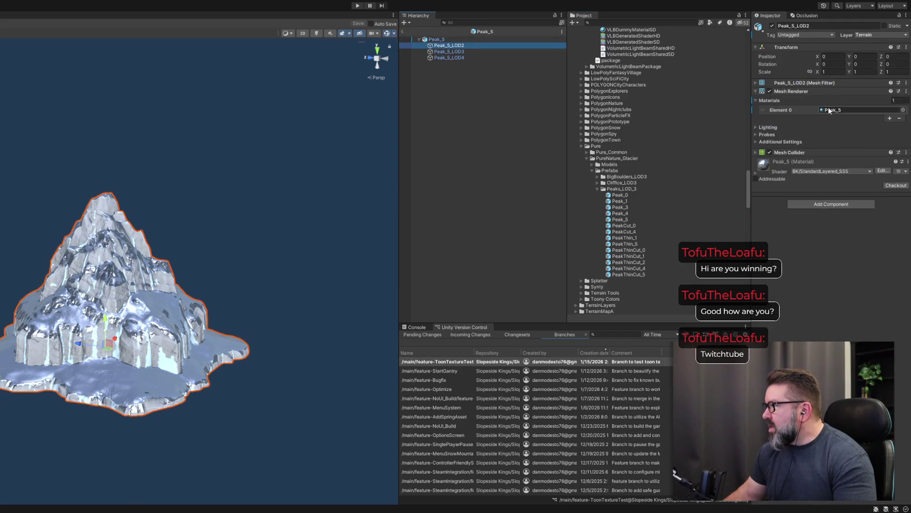
left_click(829, 110)
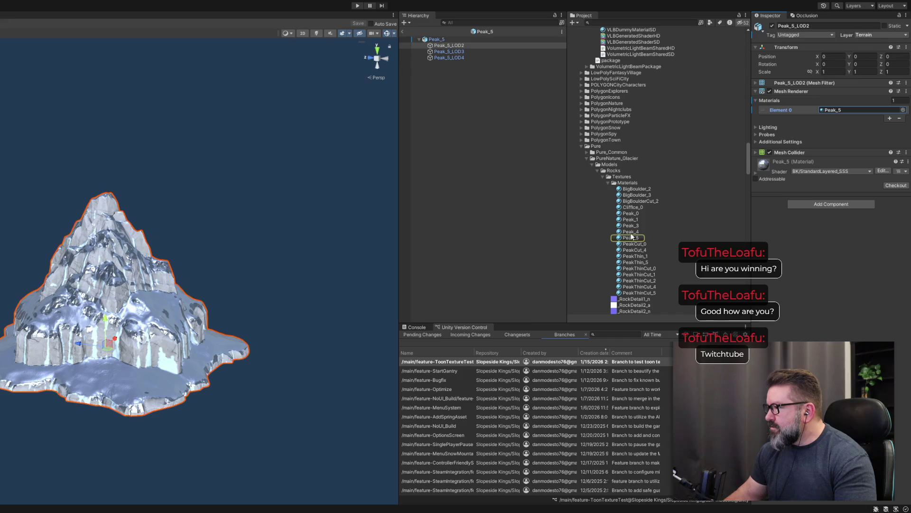
left_click(632, 237)
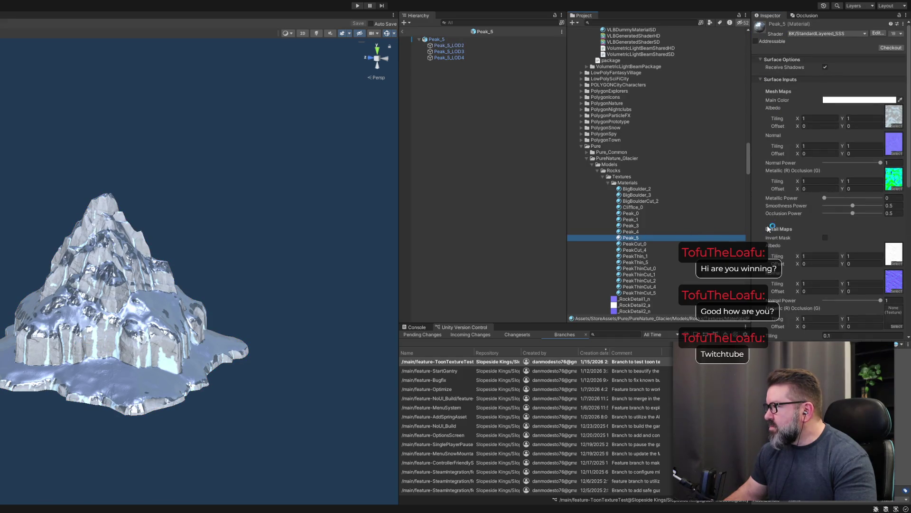
left_click(452, 52)
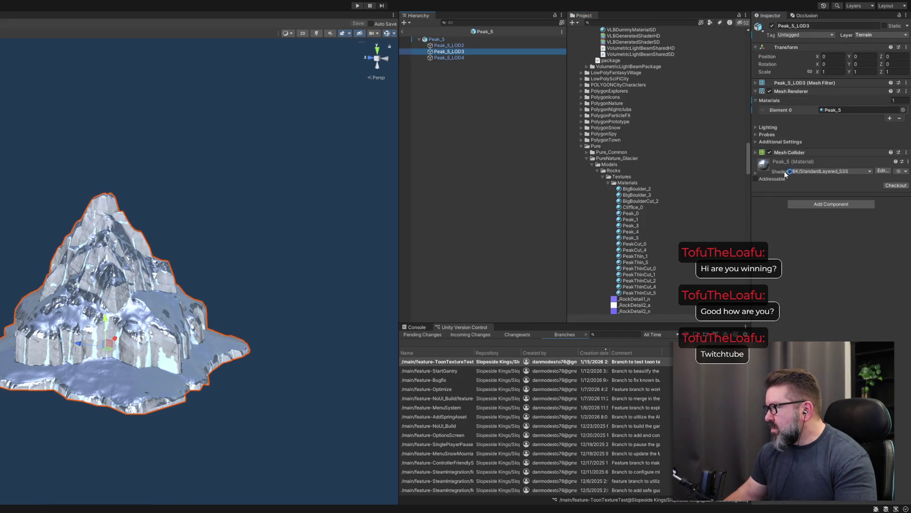
left_click(829, 110)
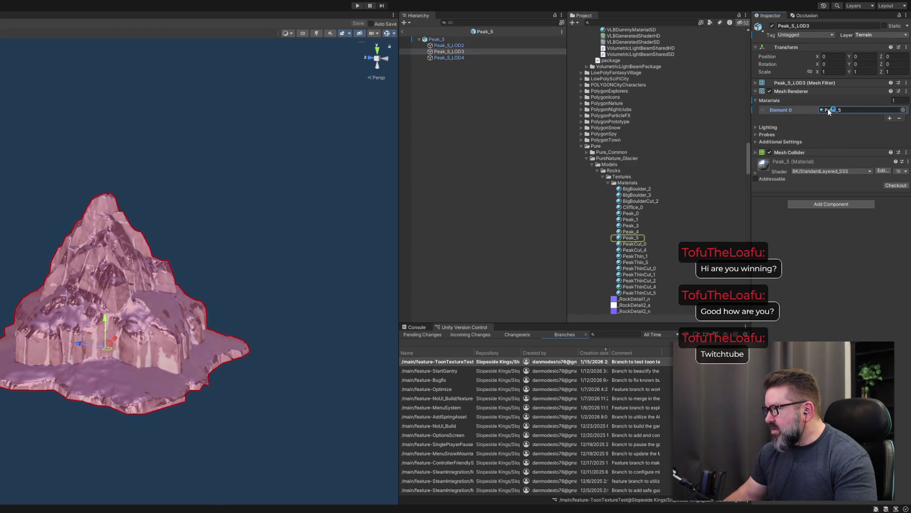
left_click(463, 57)
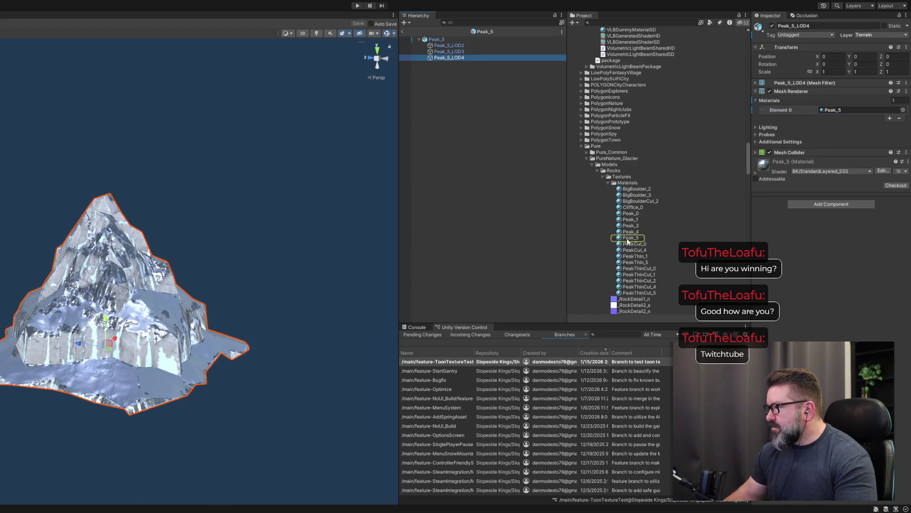
left_click(841, 110)
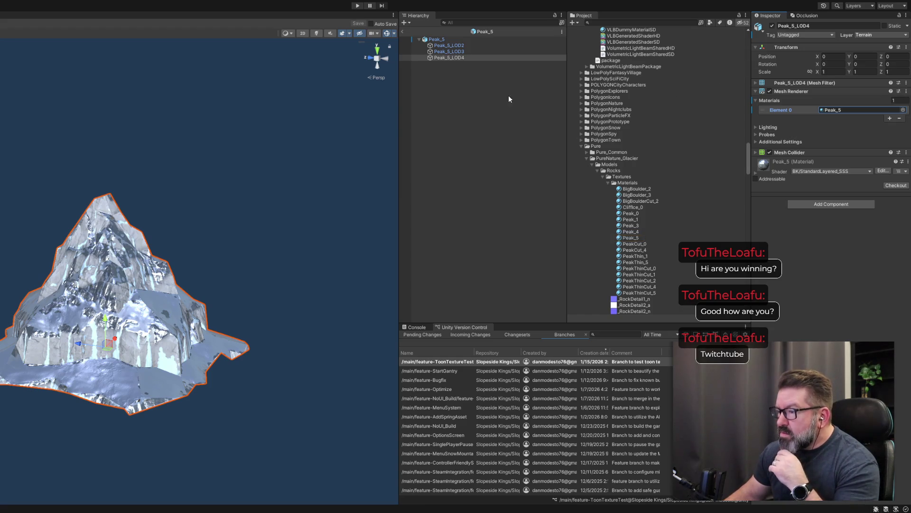
left_click(461, 46)
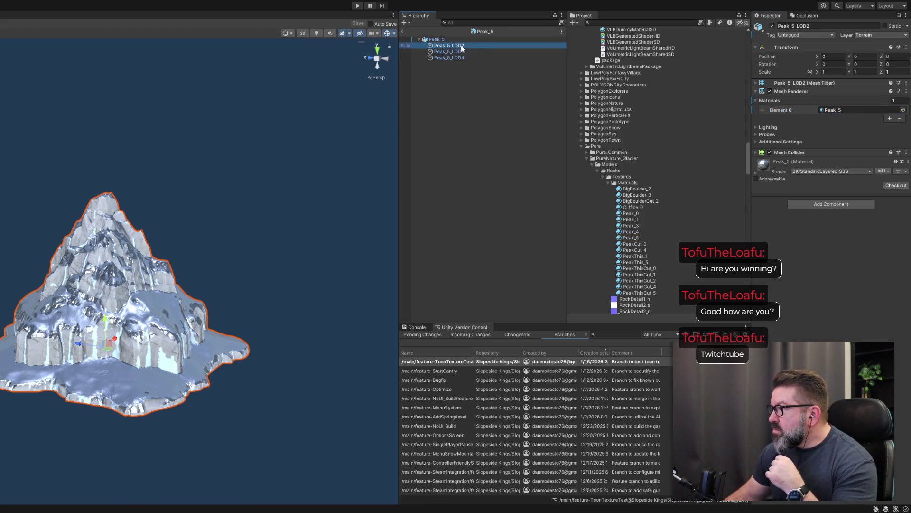
left_click(429, 41)
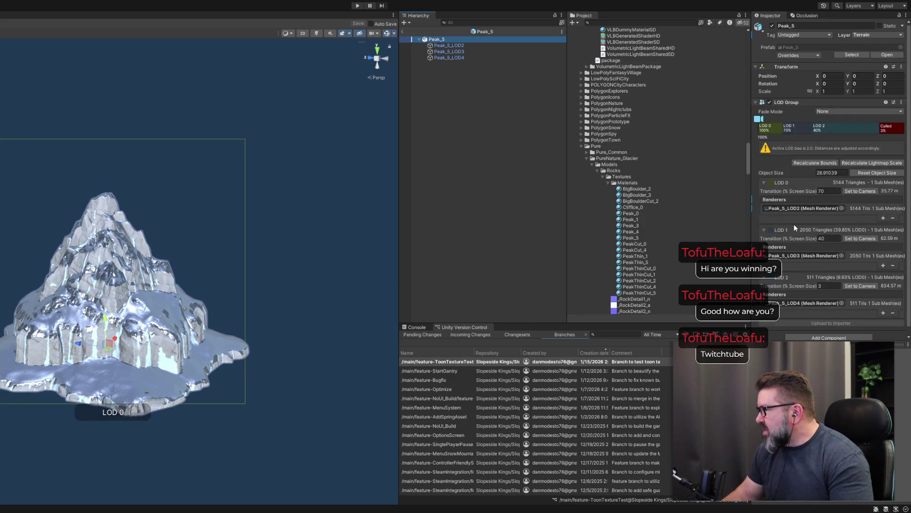
Inspect the Peak_5_LOD2 renderer inside the Peak_5 prefab
scroll(798, 213, "down", 1)
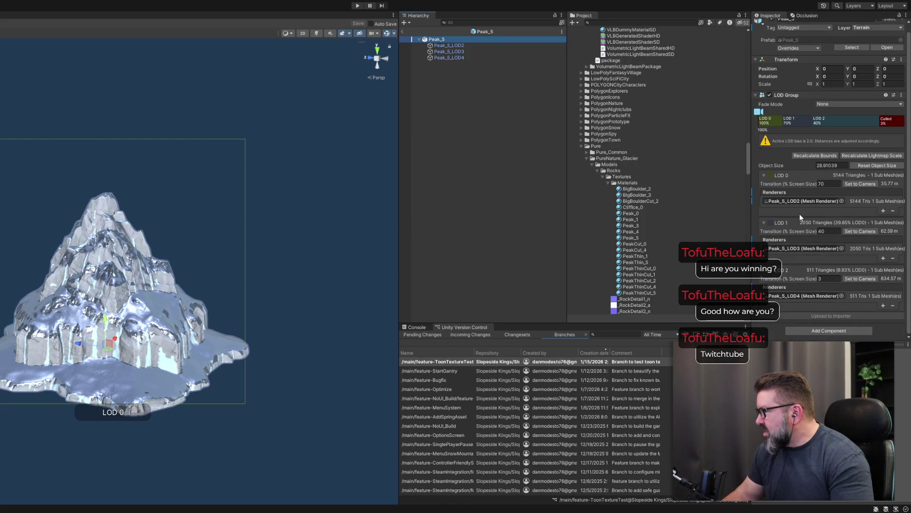
scroll(802, 209, "up", 1)
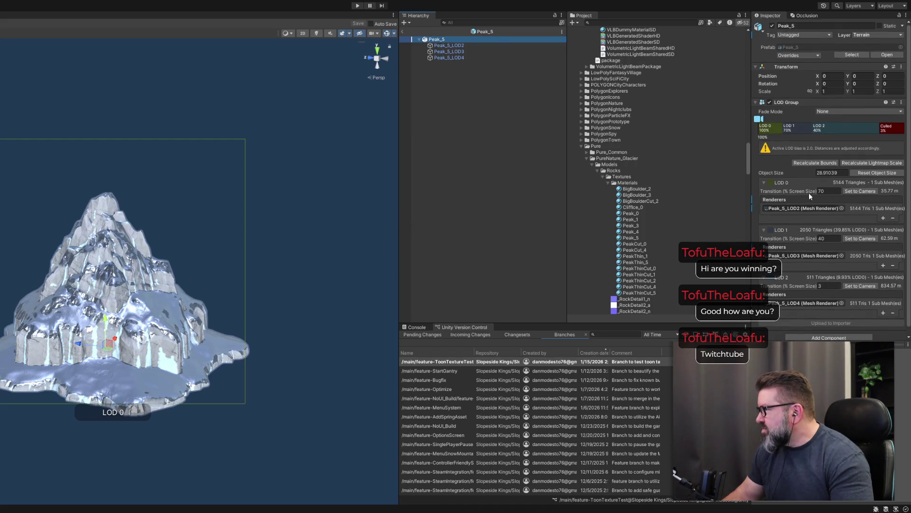
left_click(785, 207)
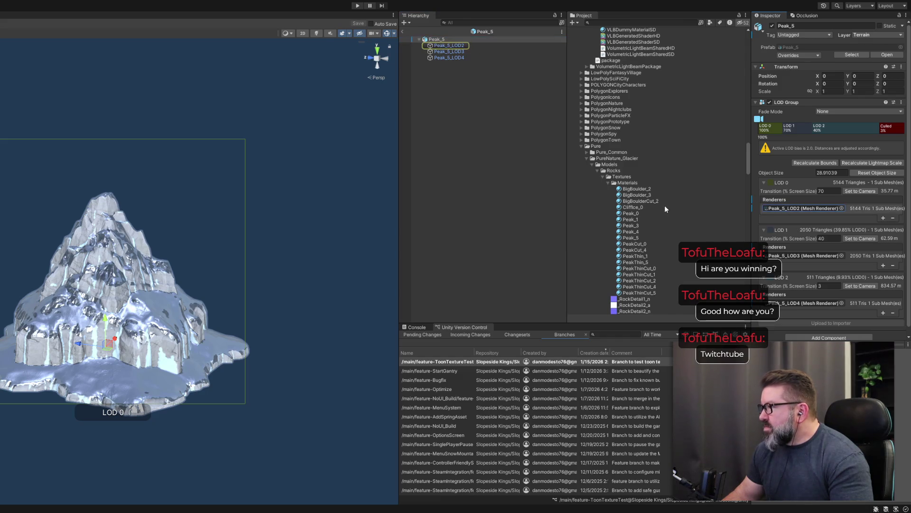
scroll(665, 203, "up", 10)
scroll(668, 197, "down", 15)
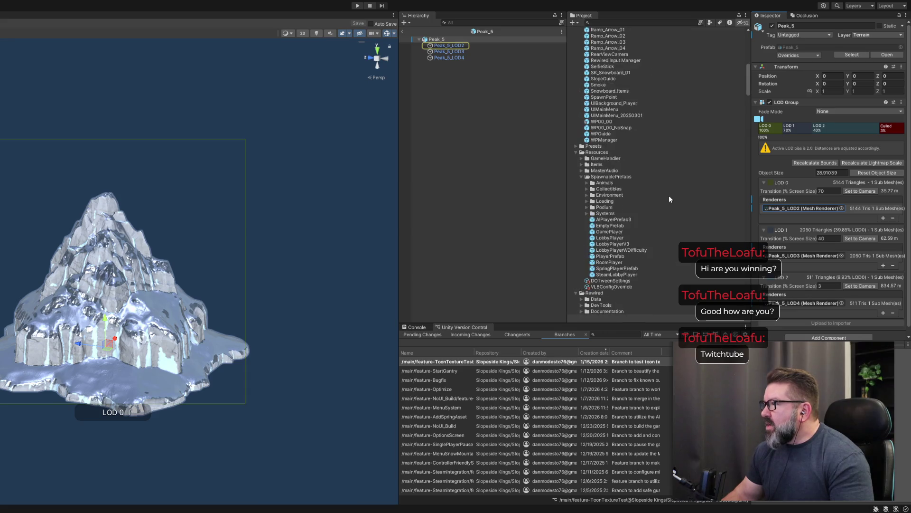
scroll(670, 197, "up", 10)
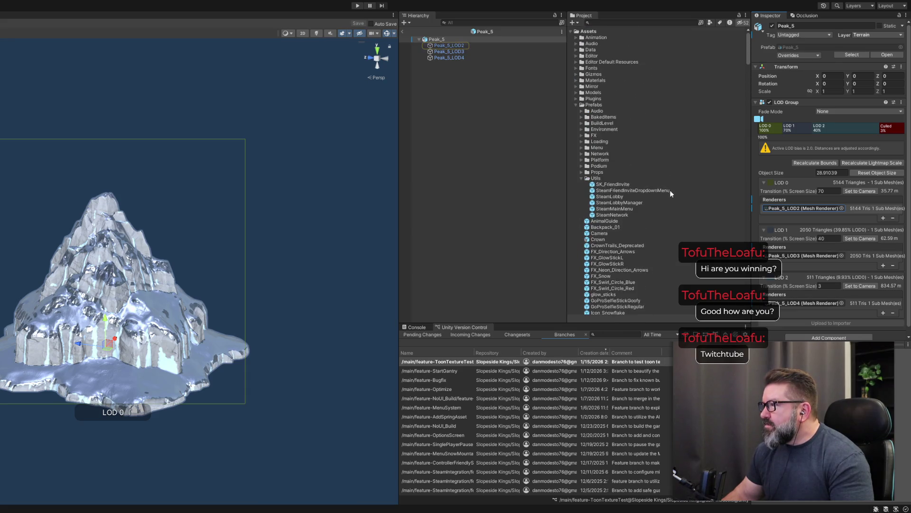
Expand Assets/Materials/BK_Glacier, then exit Prefab Mode back to the Level 2 scene and frame the peak
left_click(576, 80)
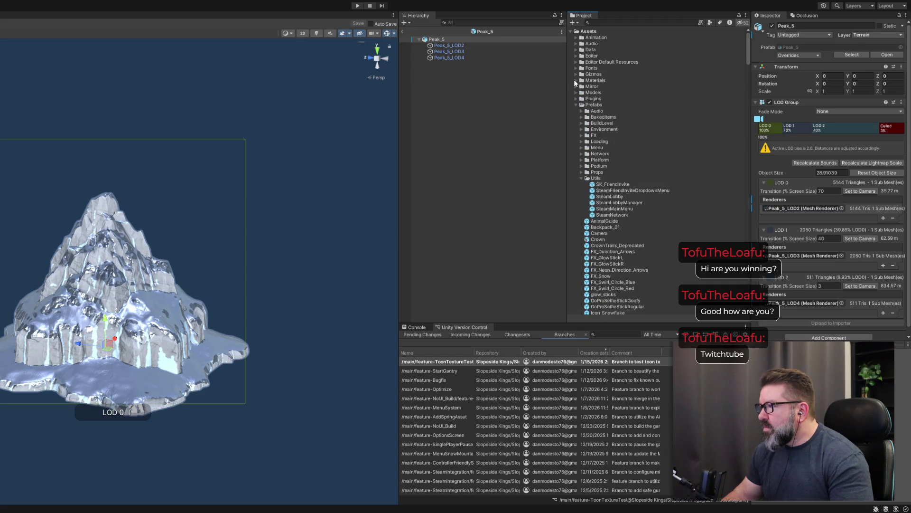
scroll(632, 174, "down", 8)
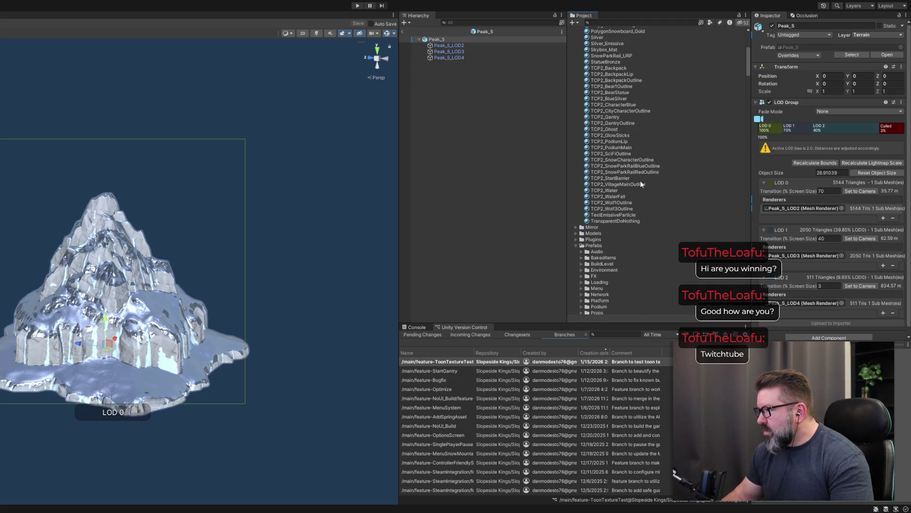
scroll(612, 155, "up", 4)
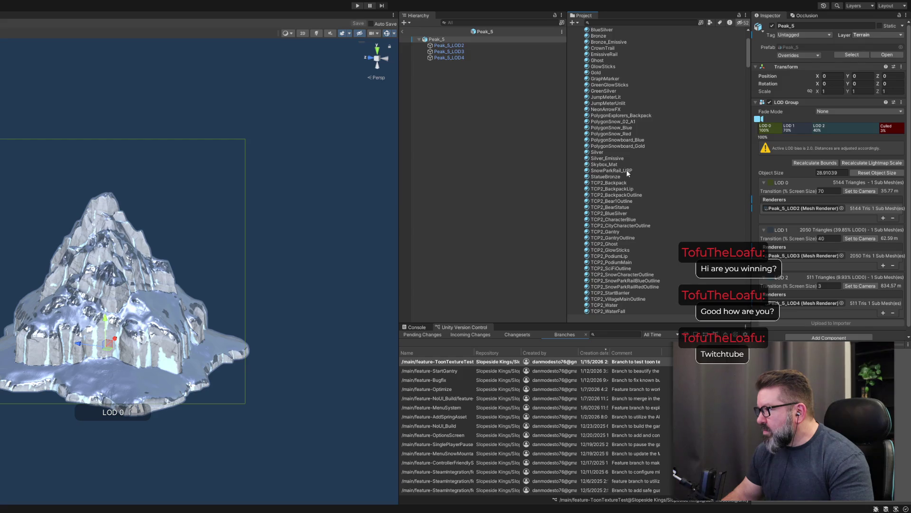
scroll(627, 172, "up", 3)
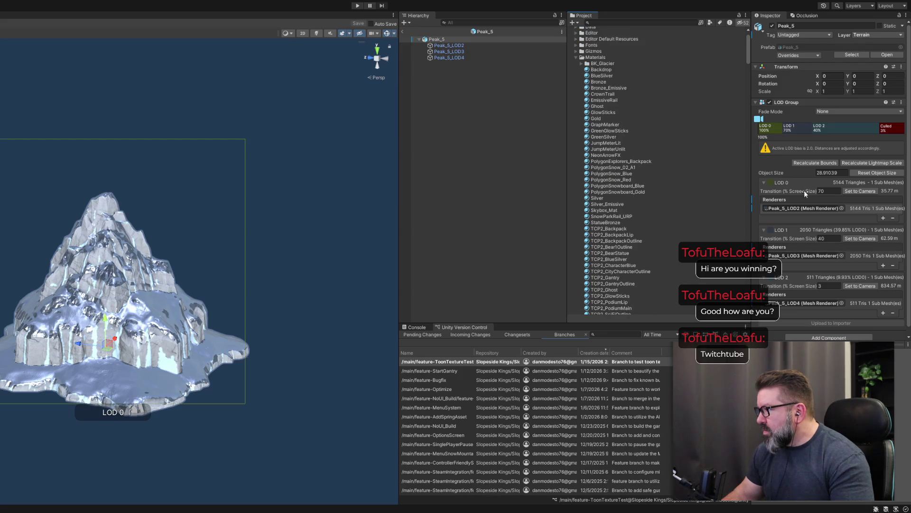
scroll(635, 207, "down", 4)
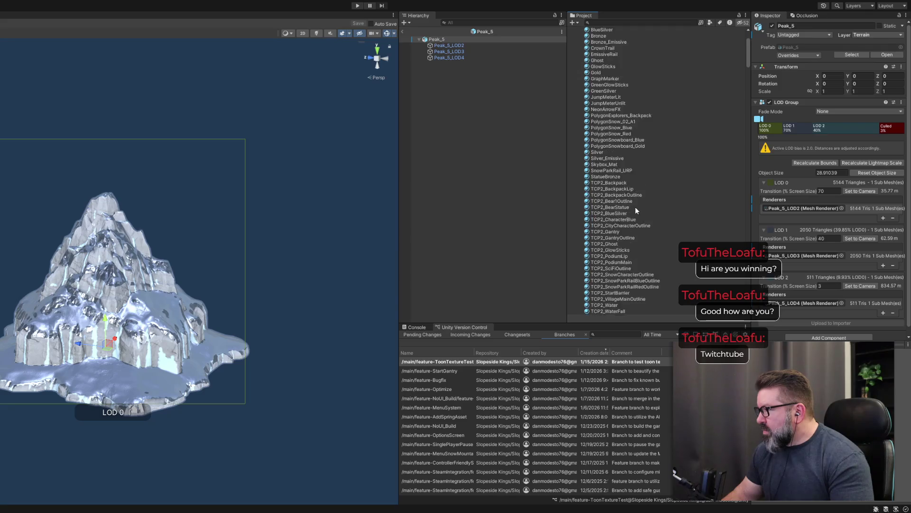
scroll(632, 200, "down", 3)
scroll(628, 192, "up", 9)
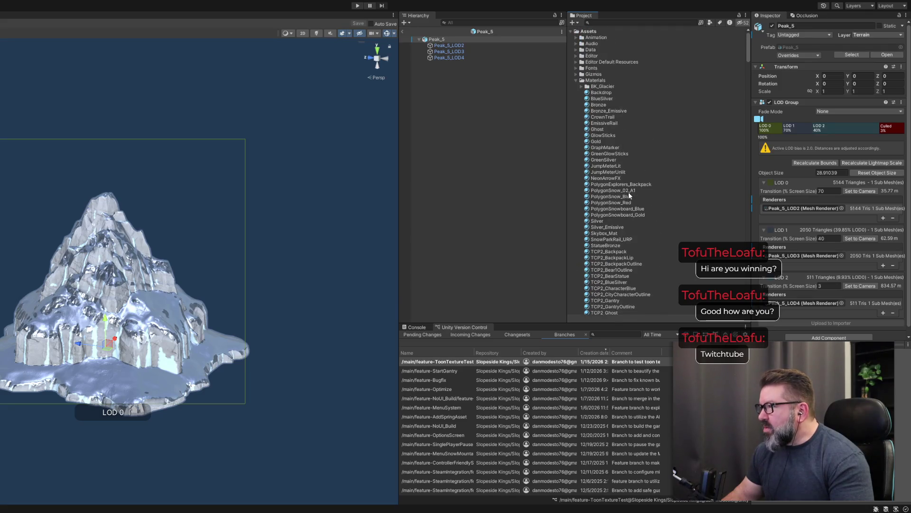
left_click(581, 86)
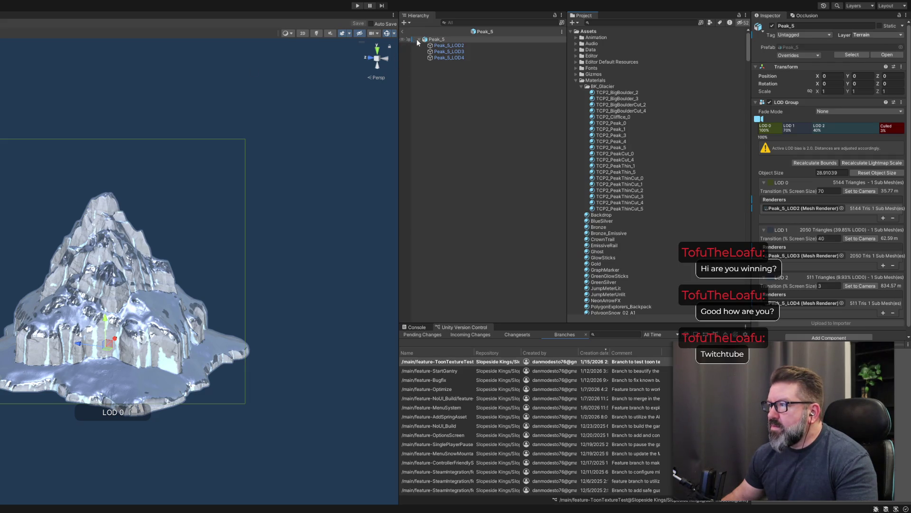
left_click(403, 31)
left_click_drag(147, 264, 192, 285)
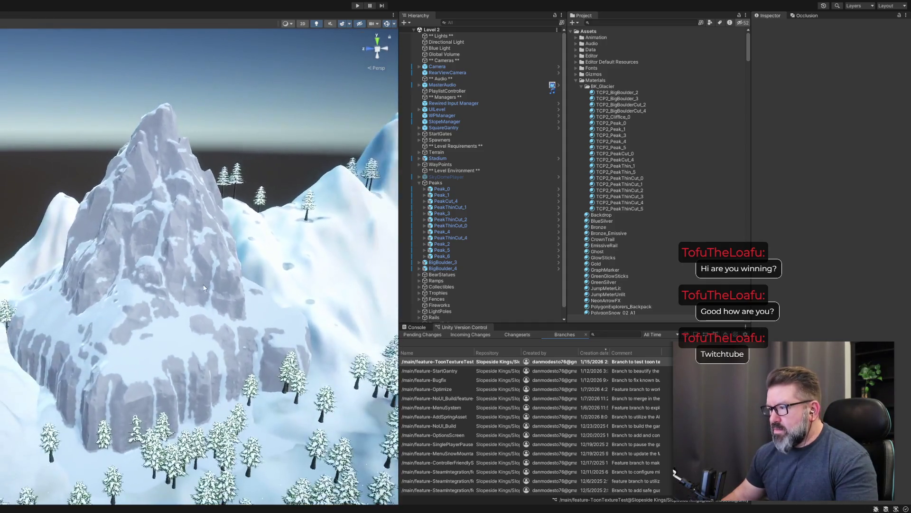
Select the Peak_5 mountain in the Hierarchy and expand its LOD meshes
left_click(443, 190)
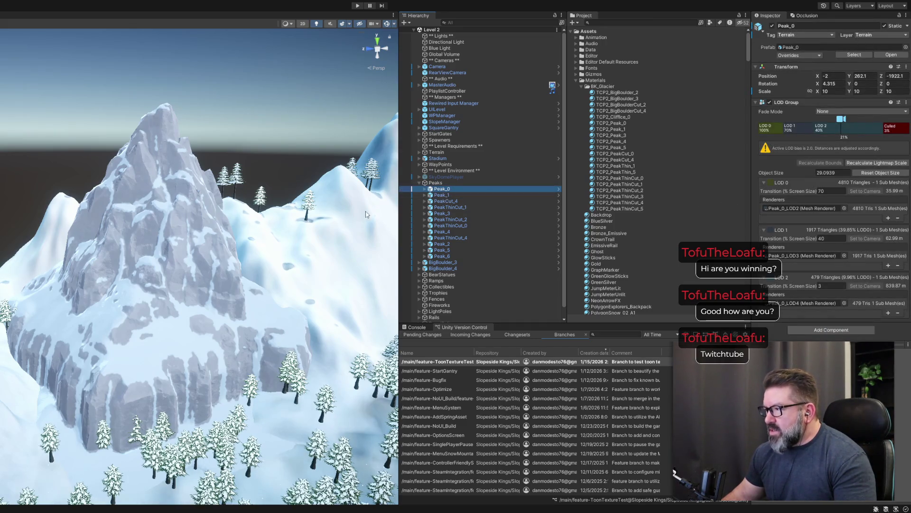
left_click(159, 278)
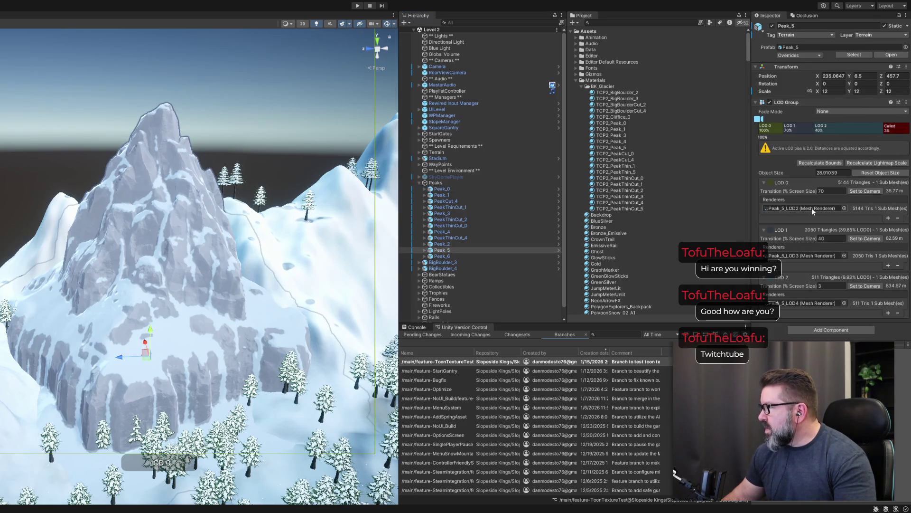
left_click(425, 251)
Confirm LOD2, LOD3 and LOD4 all use TCP2_Peak_5, and open that material in the Inspector
left_click(446, 256)
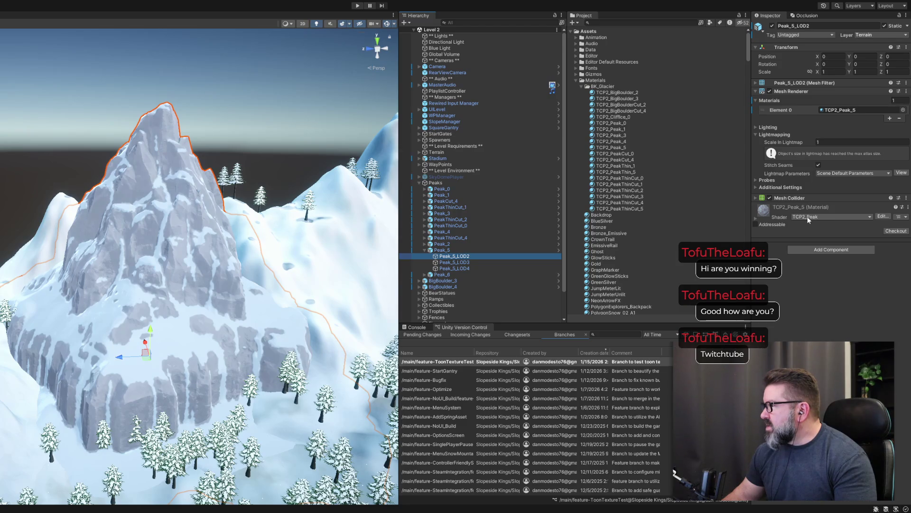
left_click(845, 110)
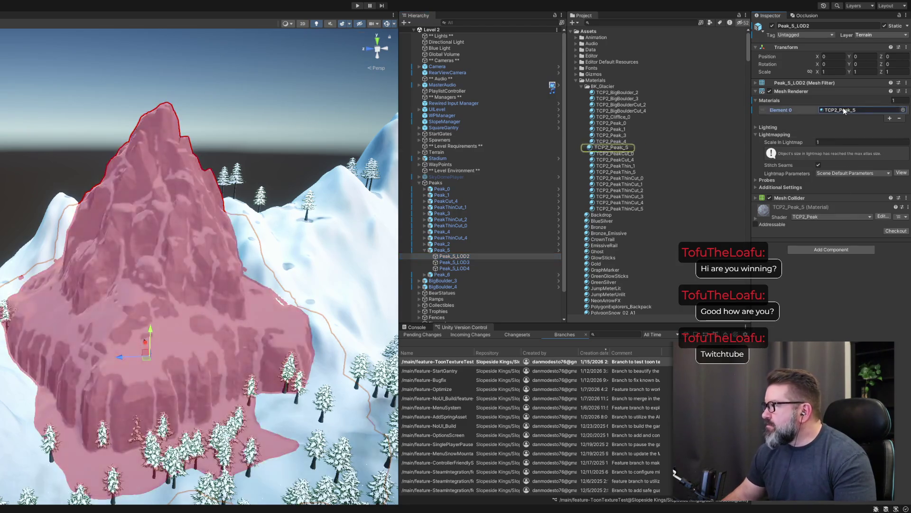
left_click(475, 262)
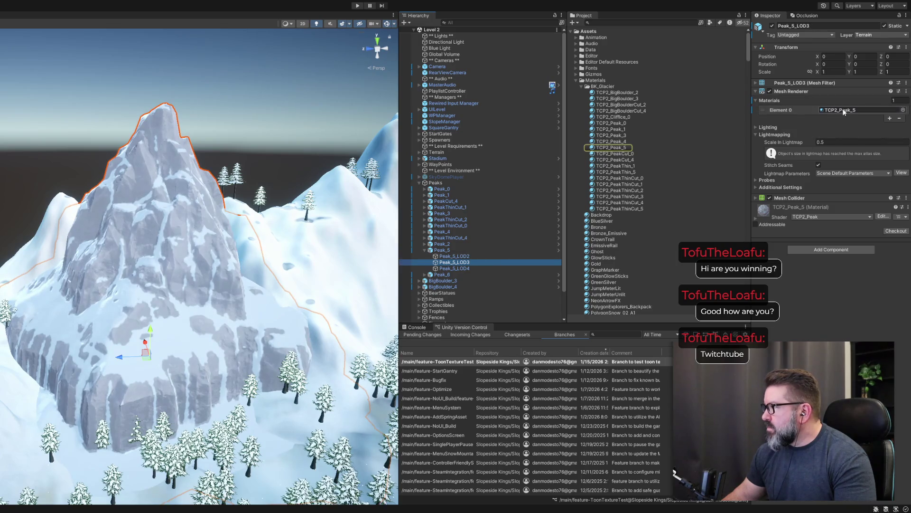
left_click(843, 111)
left_click(474, 268)
left_click(843, 110)
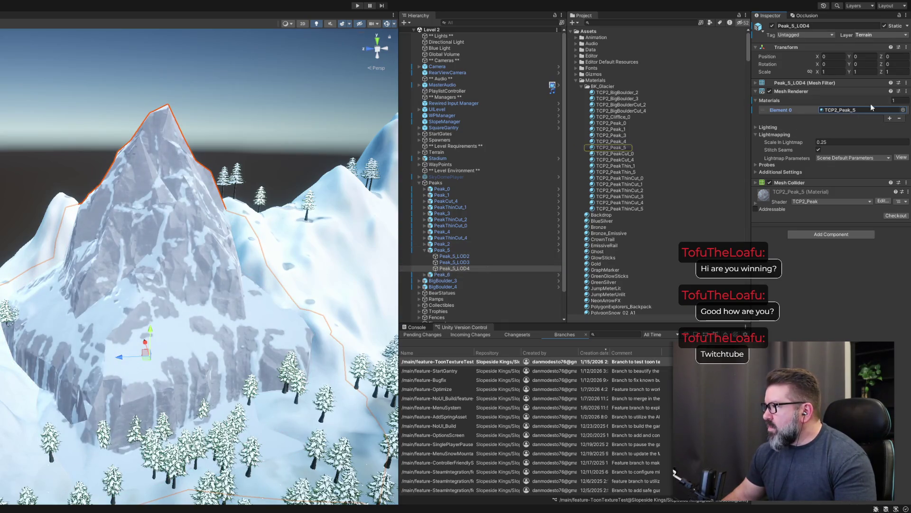
left_click(845, 110)
left_click(610, 148)
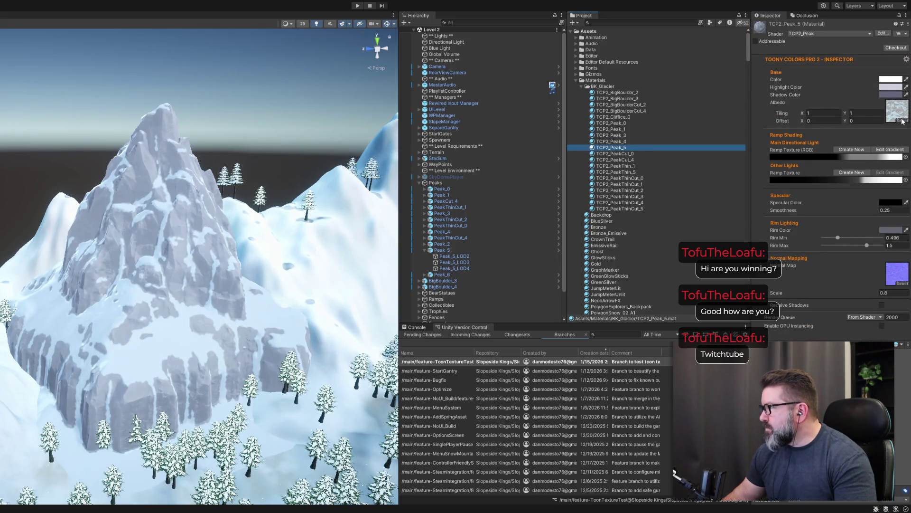
Set TCP2_Peak_5's Normal Map slot to None
left_click(903, 121)
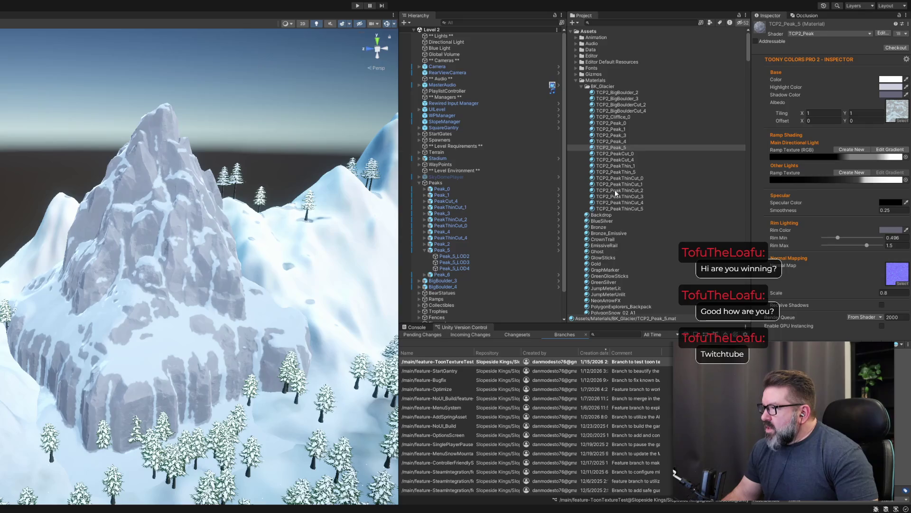
left_click(909, 118)
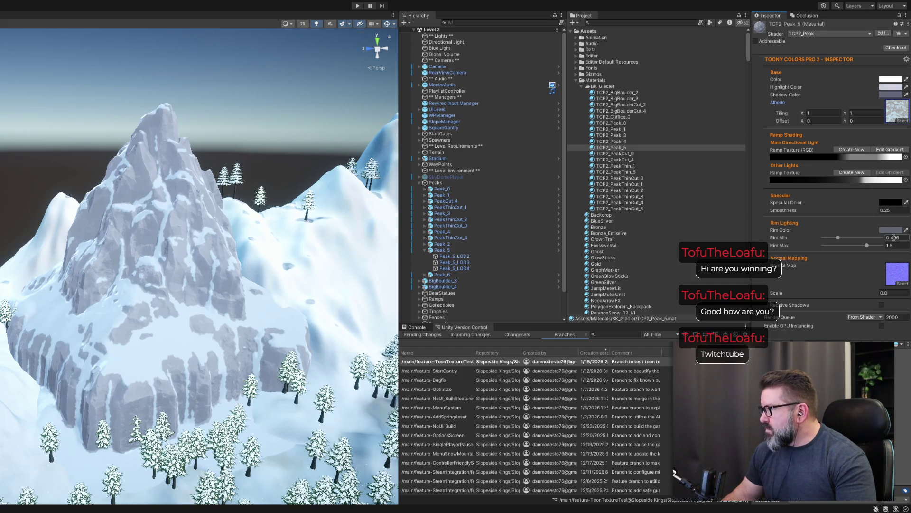
left_click(906, 288)
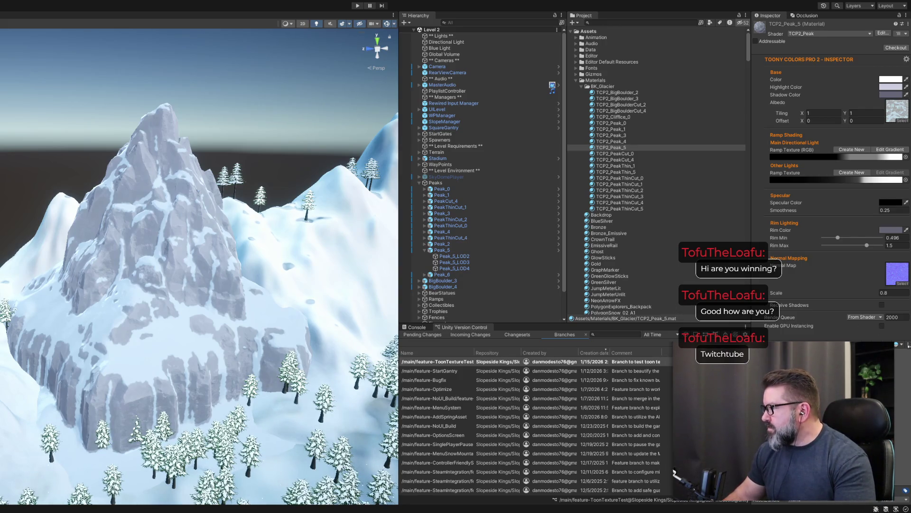
key("ctrl+z")
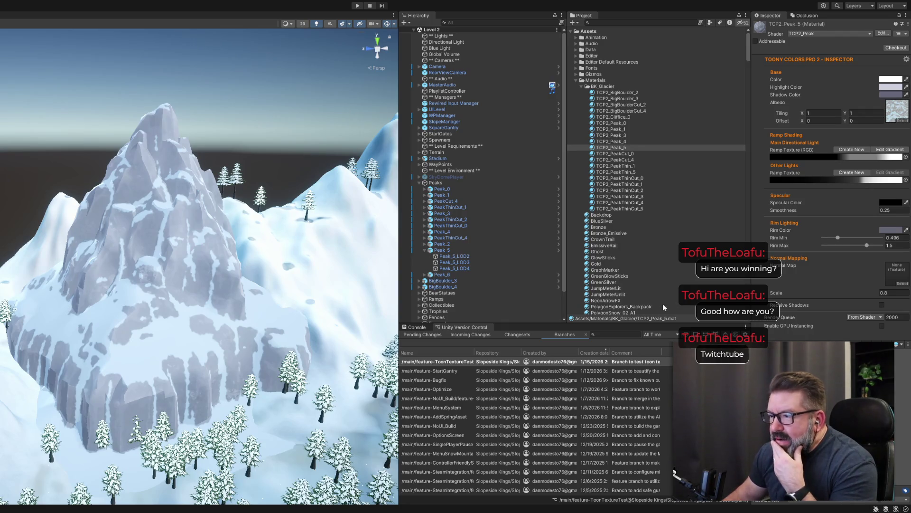
Move the Scene view back to overlook the snowy run and bear statues
left_click(907, 280)
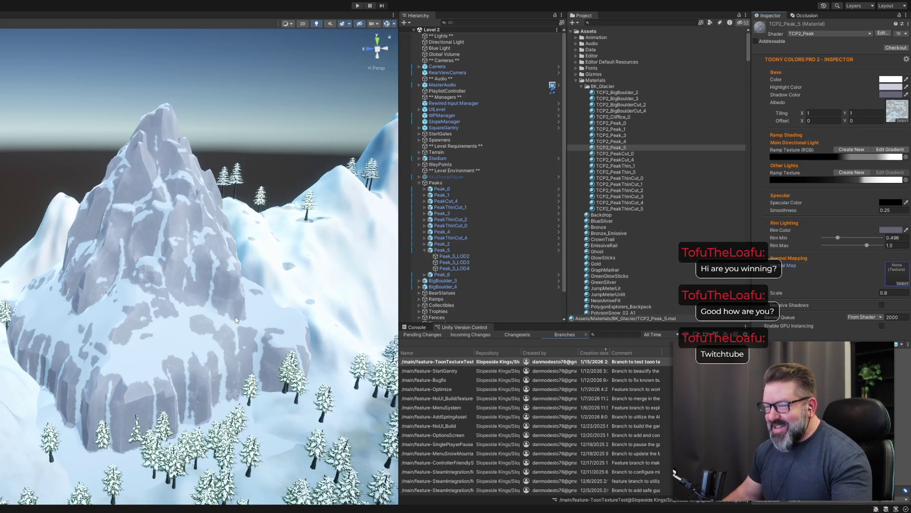
mouse_move(236, 320)
left_mouse_down()
mouse_move(229, 355)
mouse_move(319, 332)
mouse_move(279, 385)
mouse_move(325, 358)
mouse_move(318, 346)
left_mouse_up()
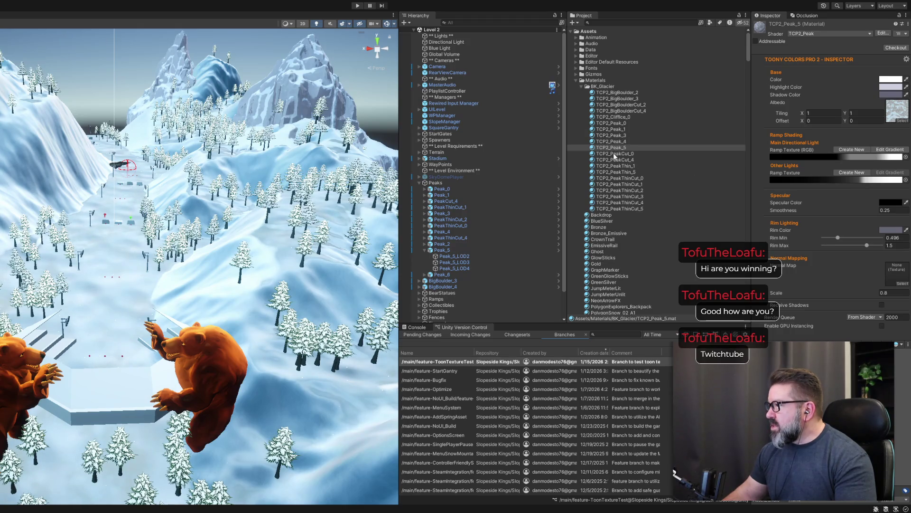
Clear the normal maps from TCP2_BigBoulder_2 and TCP2_BigBoulder_3
left_click(617, 123)
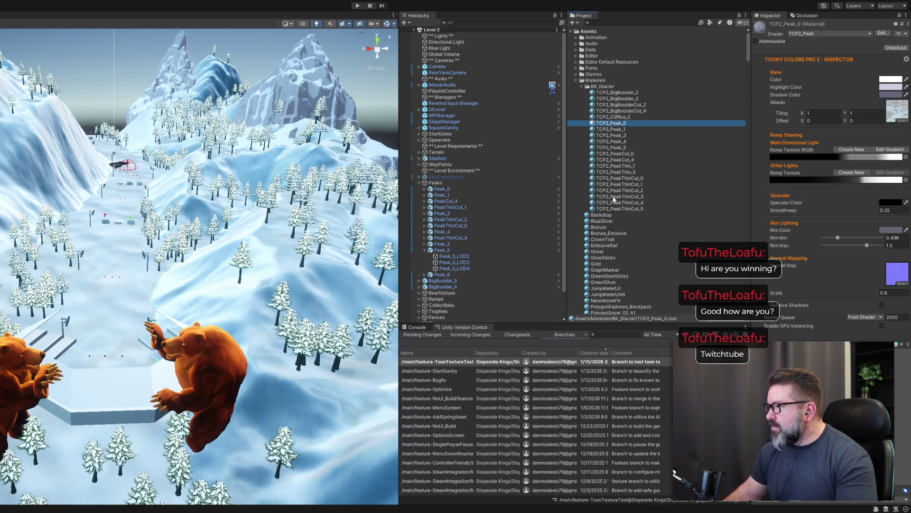
left_click(622, 93)
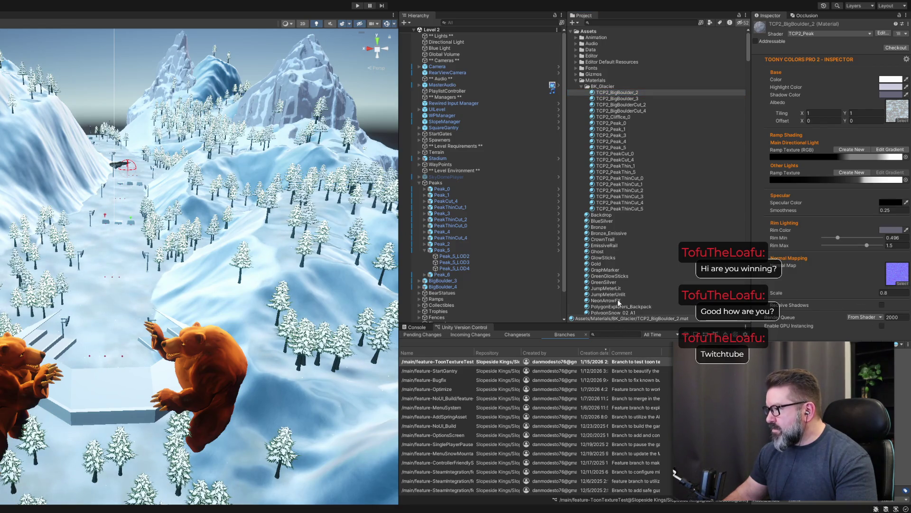
left_click(906, 274)
key("Delete")
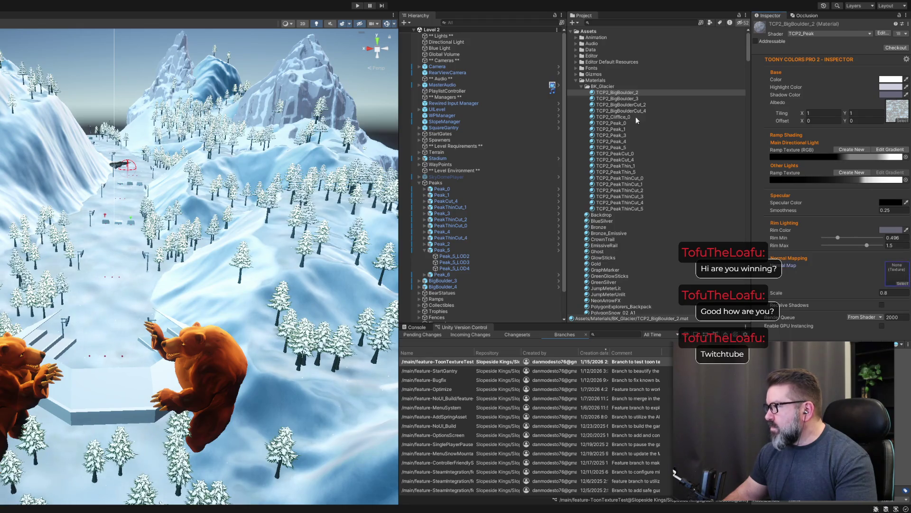
left_click(618, 98)
left_click(878, 285)
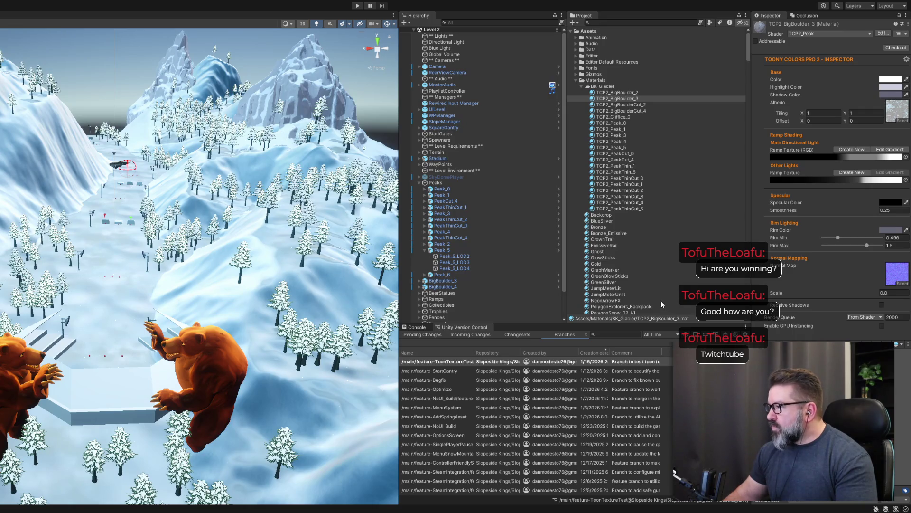
left_click(896, 273)
key("Delete")
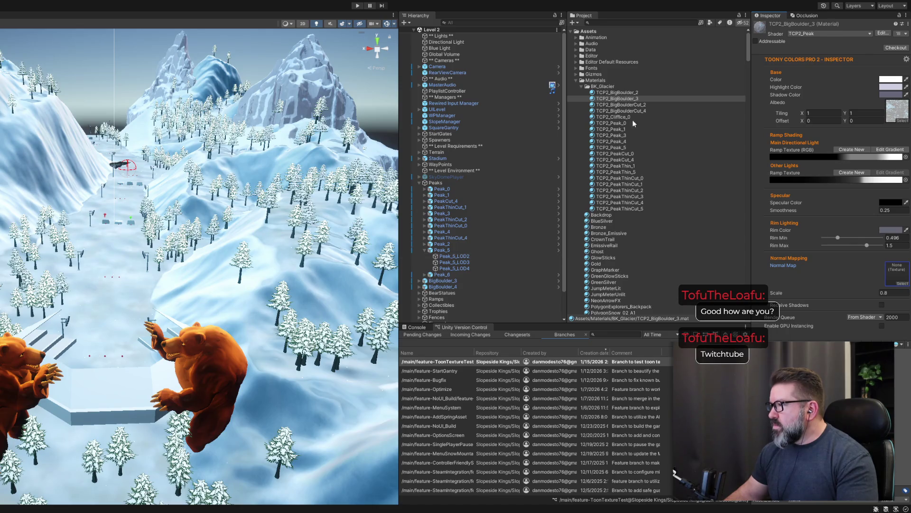
Clear TCP2_BigBoulderCut_2 and TCP2_BigBoulderCut_4 normal maps, then locate TCP2_Cliffice_0's Cliffice_0_n texture
left_click(636, 104)
left_click(904, 284)
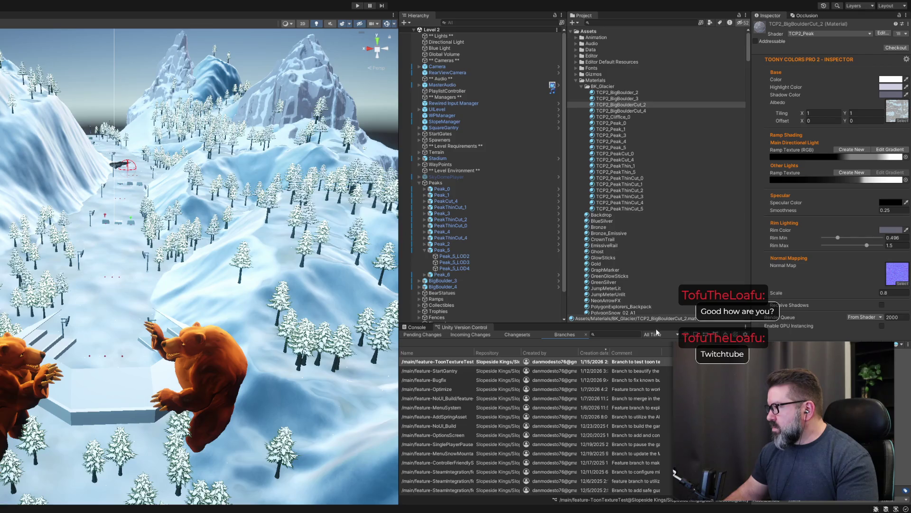
key("Delete")
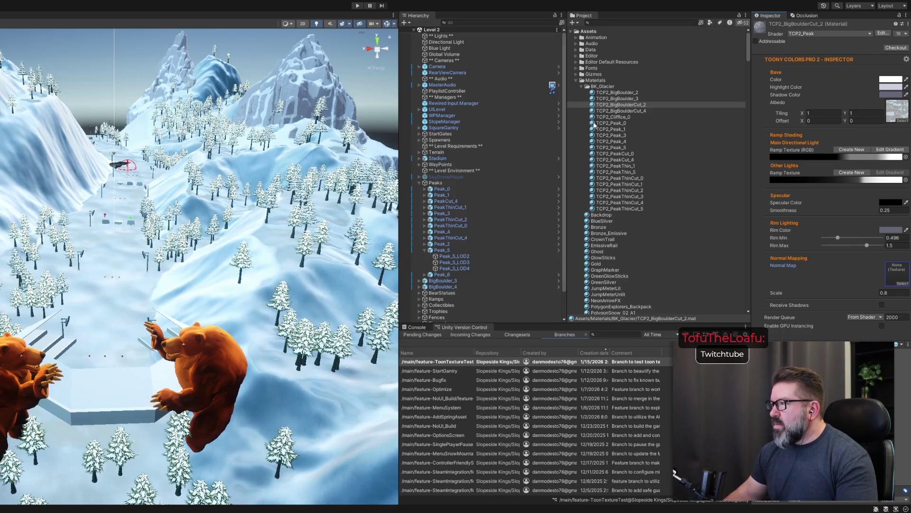
left_click(618, 111)
left_click(901, 285)
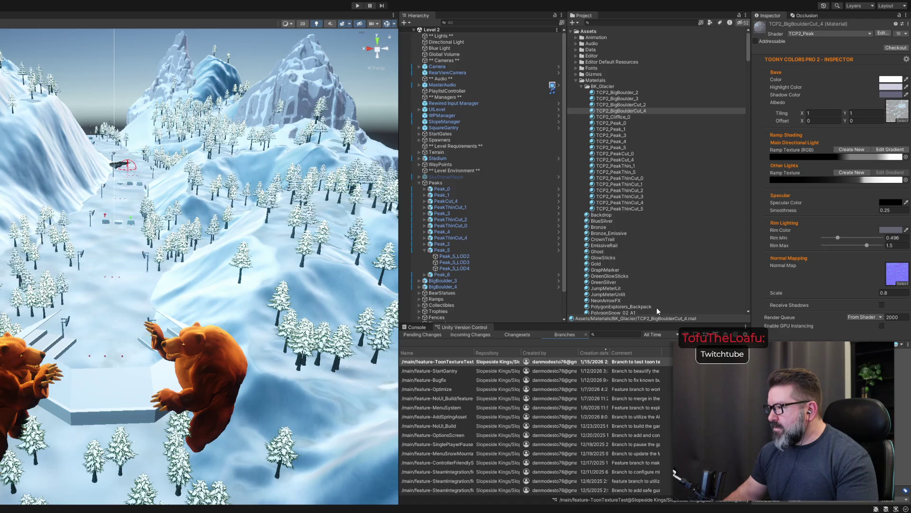
key("Delete")
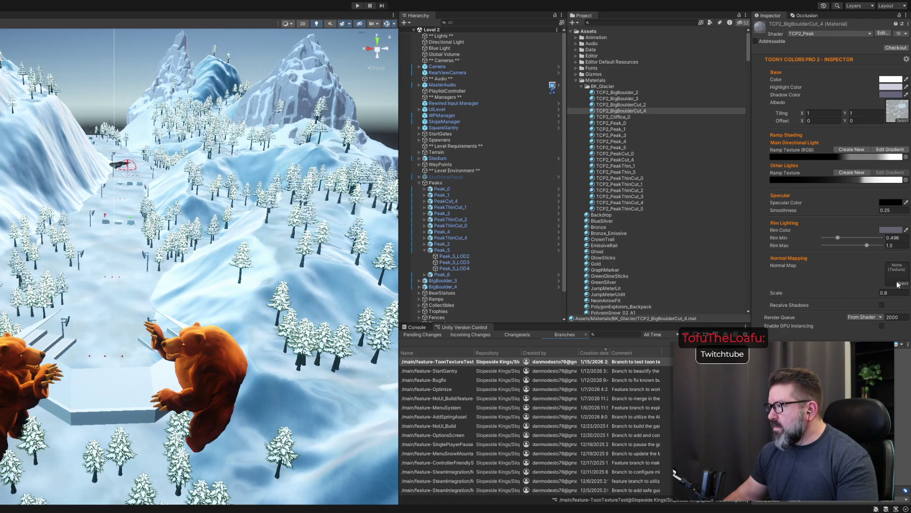
left_click(617, 117)
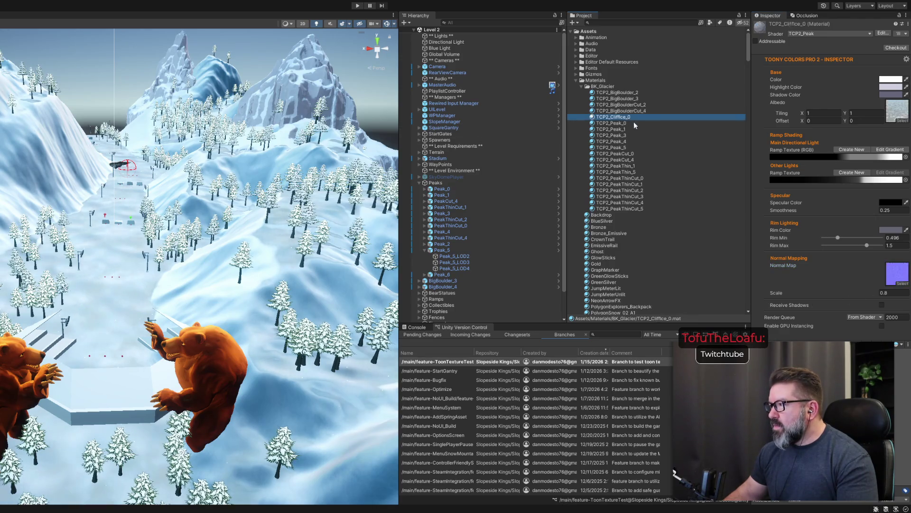
left_click(899, 278)
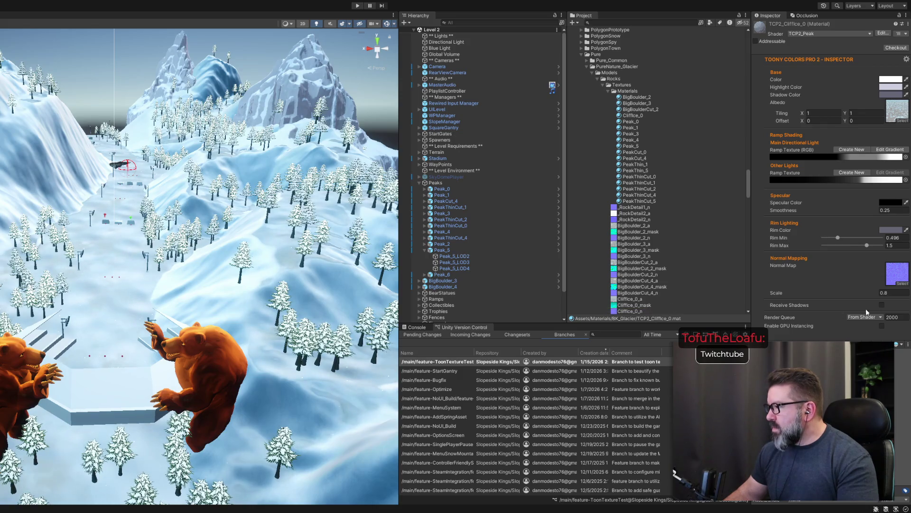
Clear the normal maps from TCP2_Cliffice_0 and TCP2_Peak_0
key("Delete")
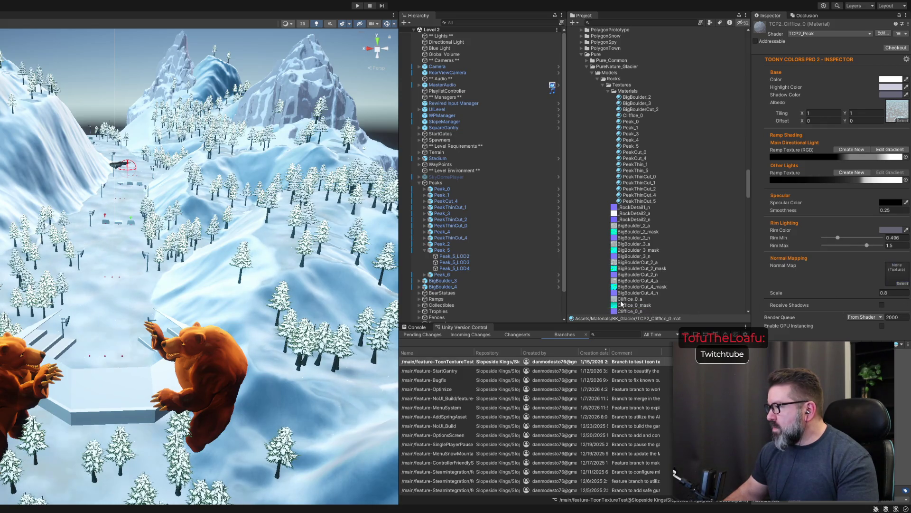
left_click(908, 281)
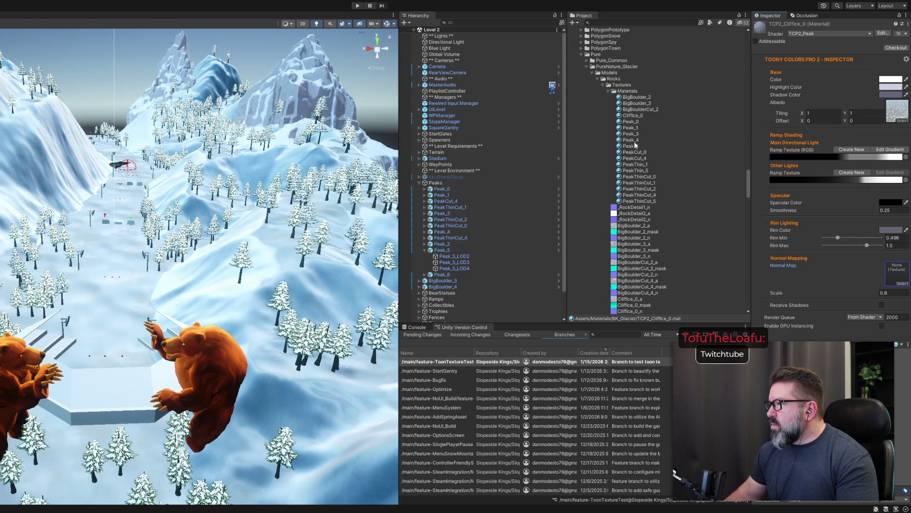
scroll(639, 145, "up", 15)
scroll(640, 144, "up", 20)
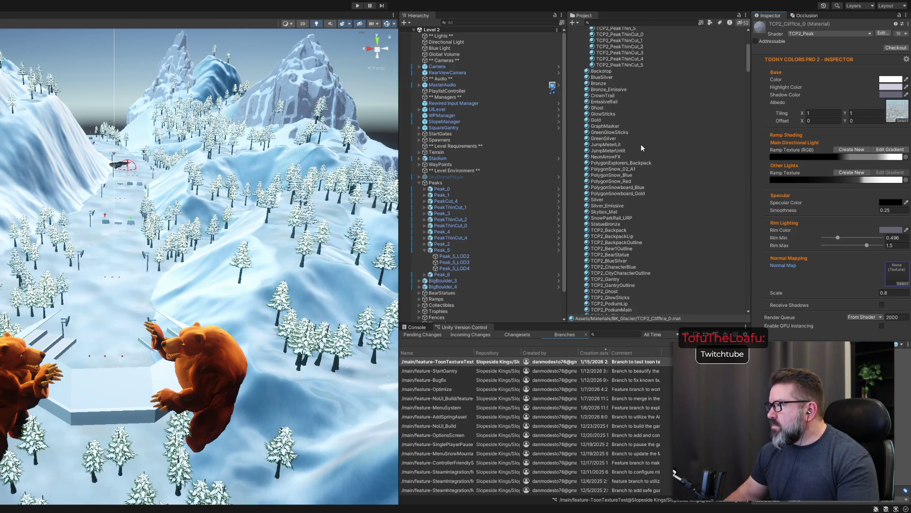
scroll(641, 144, "down", 5)
scroll(620, 147, "up", 10)
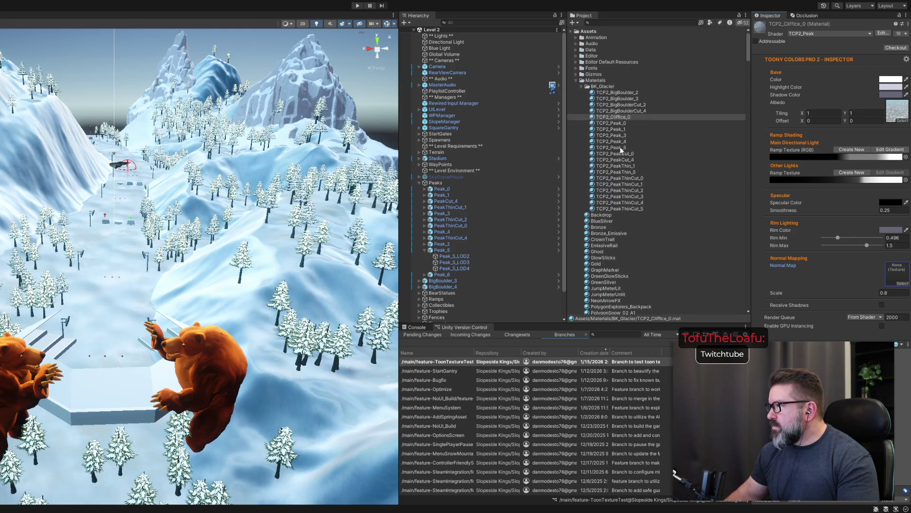
left_click(612, 123)
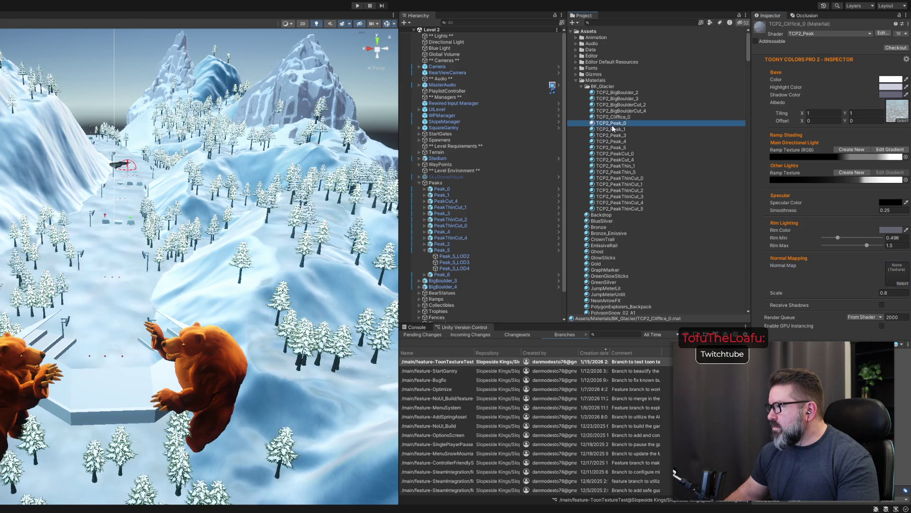
left_click(901, 284)
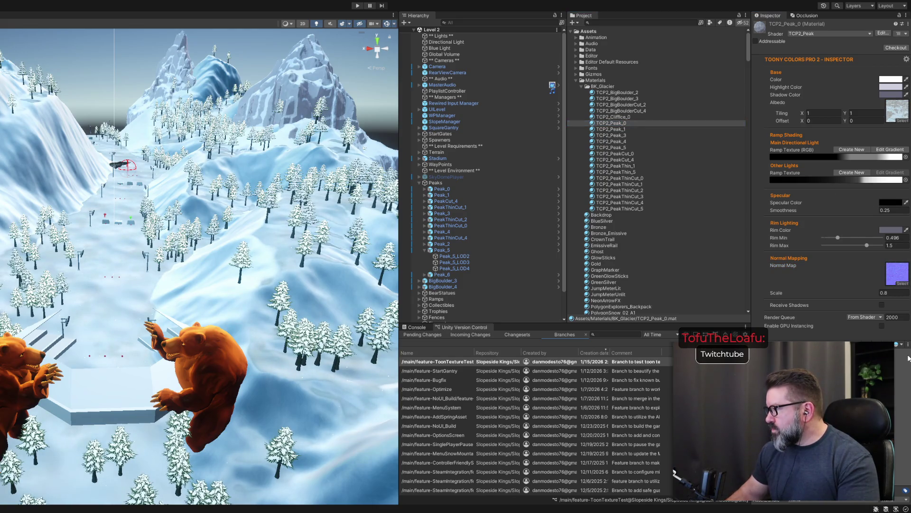
key("Delete")
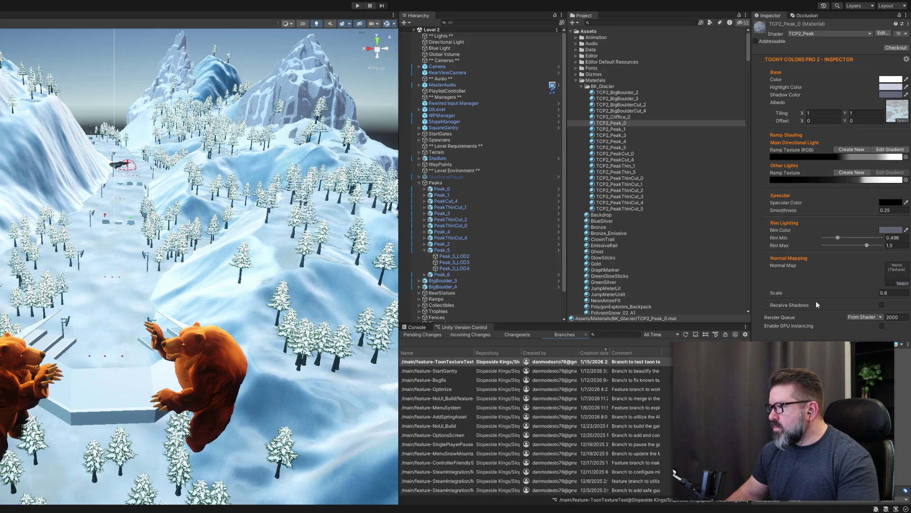
left_click(908, 279)
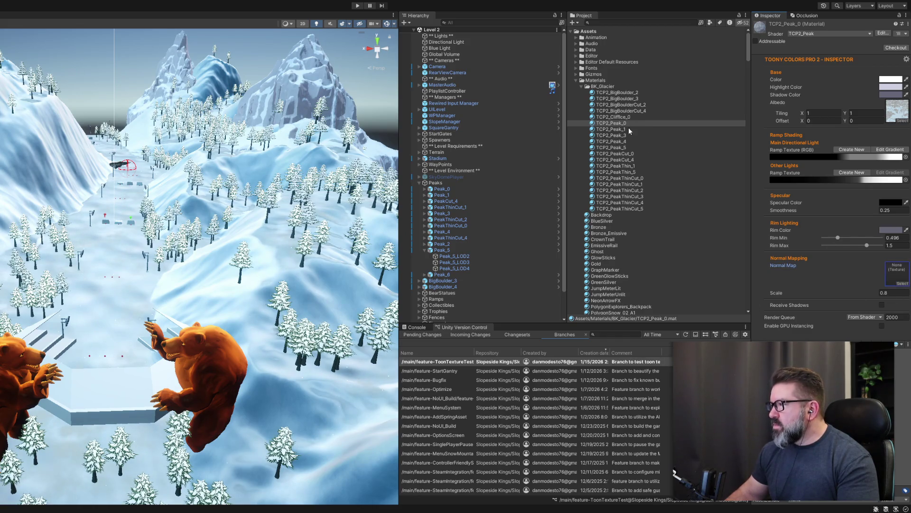
Clear the normal maps from TCP2_Peak_1, TCP2_Peak_3 and TCP2_Peak_4
left_click(612, 129)
left_click(901, 286)
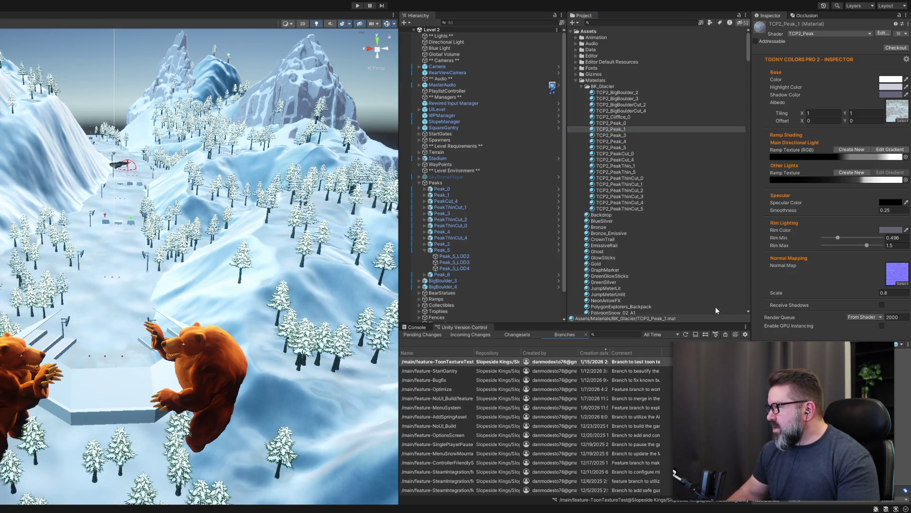
key("Delete")
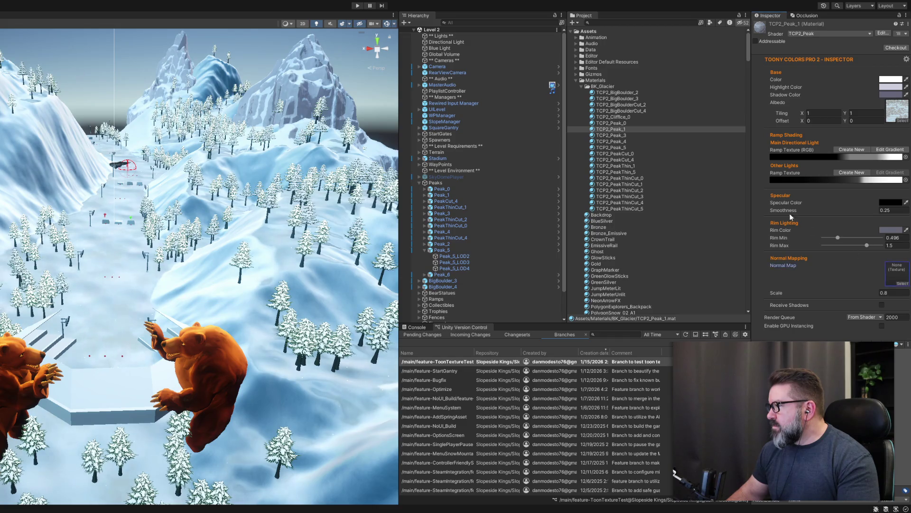
left_click(632, 136)
left_click(879, 297)
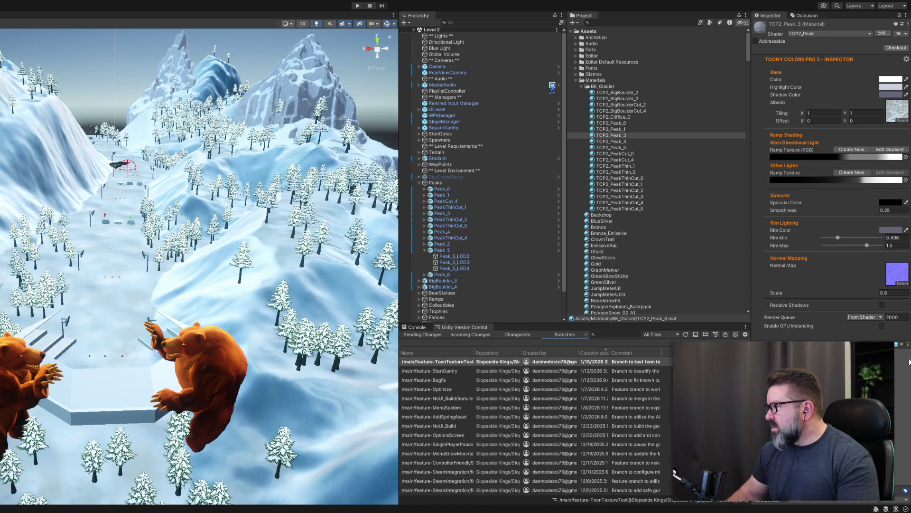
key("Delete")
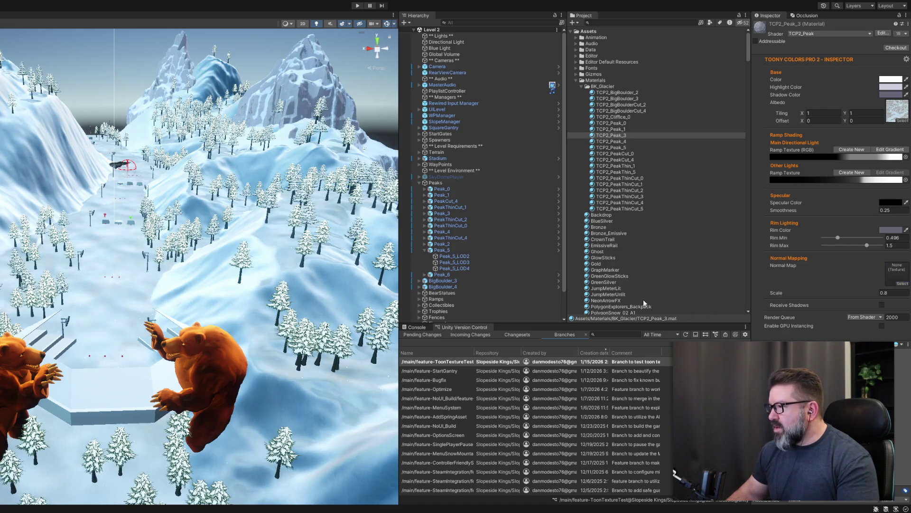
left_click(639, 141)
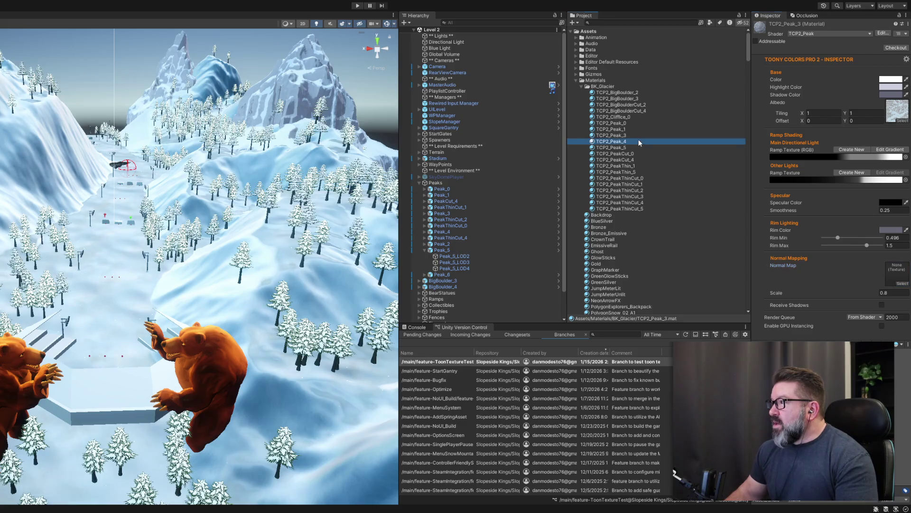
left_click(900, 283)
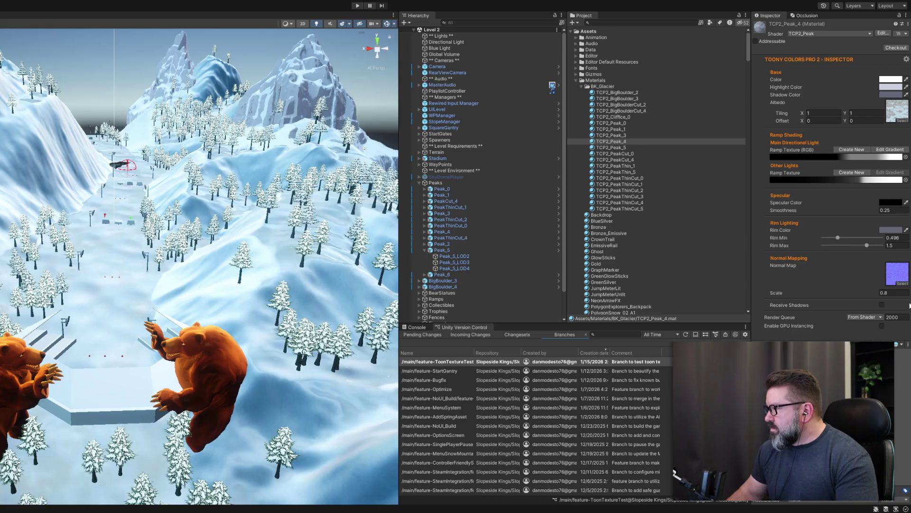
key("Delete")
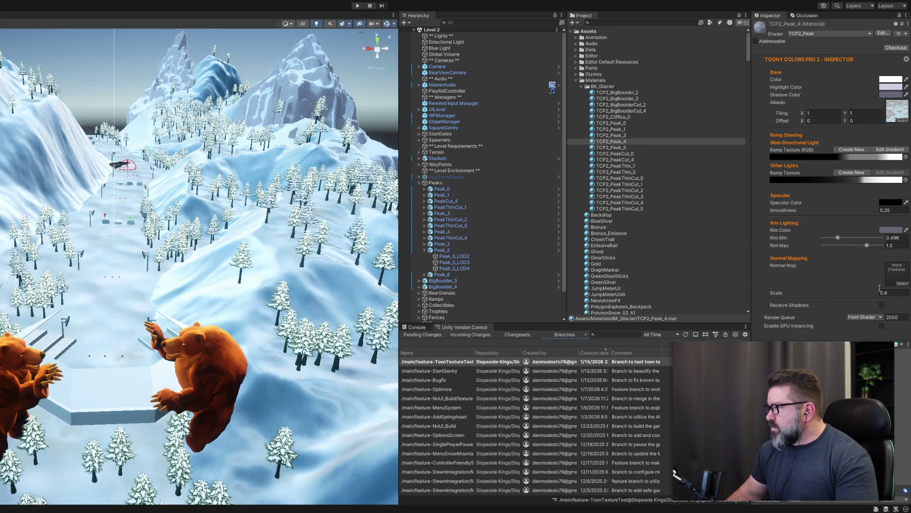
Clear the normal map from TCP2_Peak_5 through TCP2_PeakThinCut_5 together, then verify each material
left_click(626, 148)
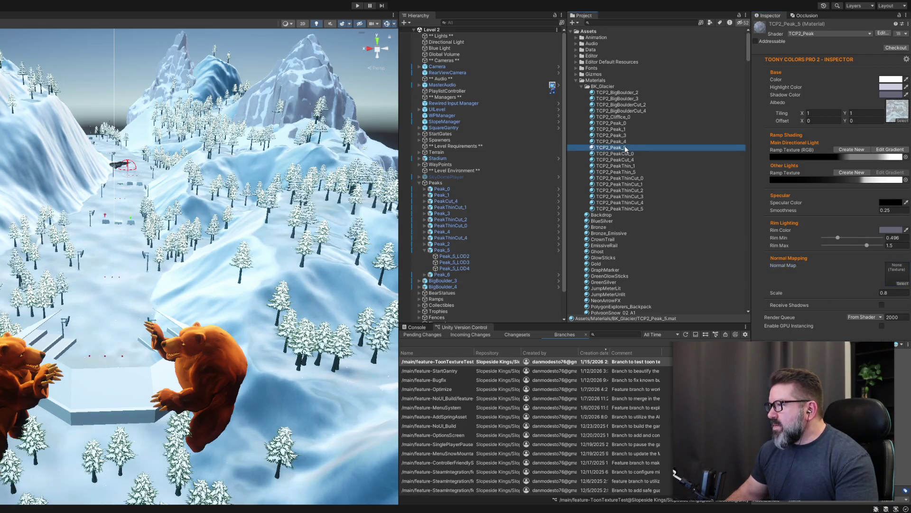
left_click(638, 209, "shift")
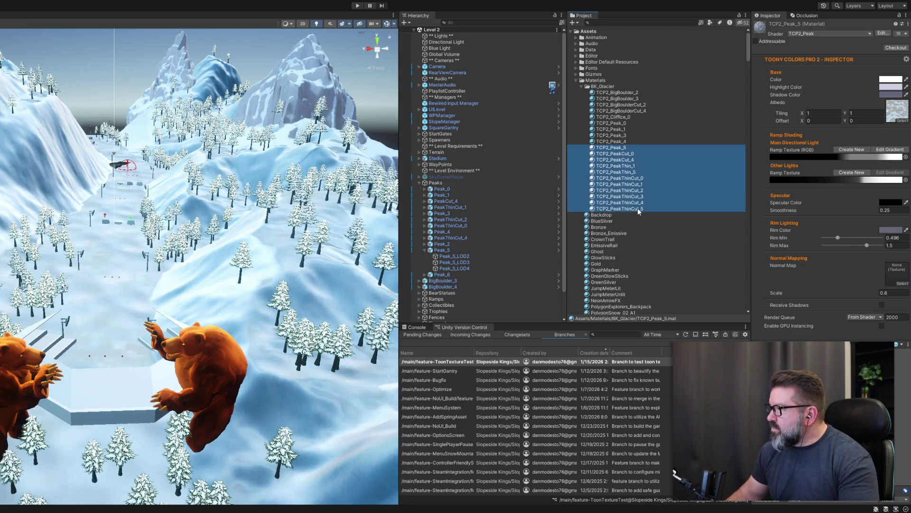
left_click(902, 283)
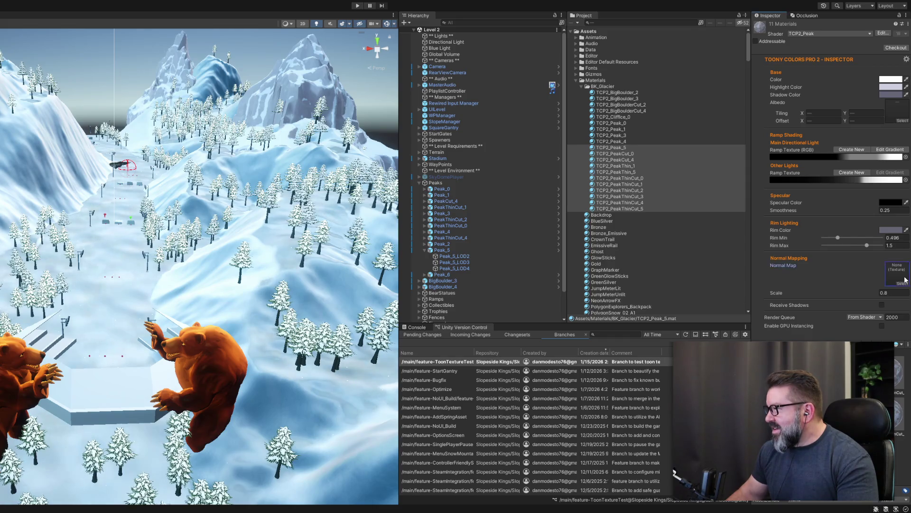
left_click(631, 154)
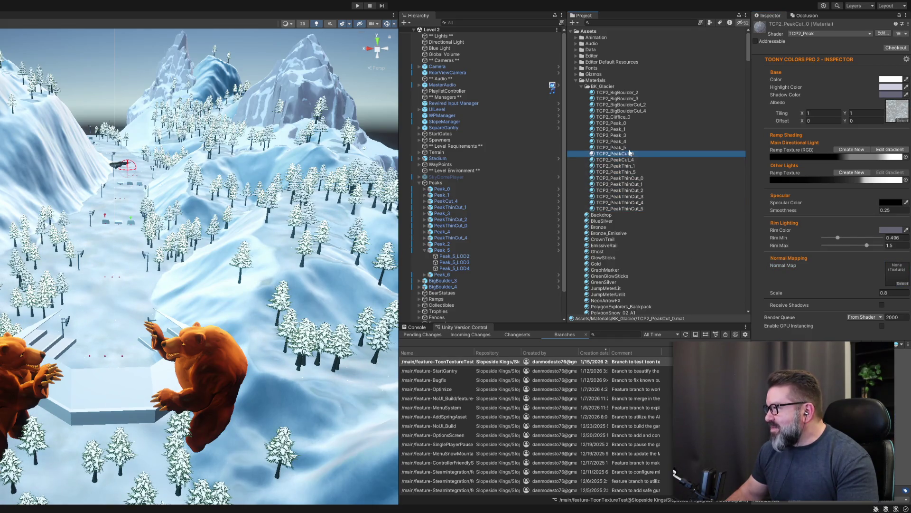
key("Up")
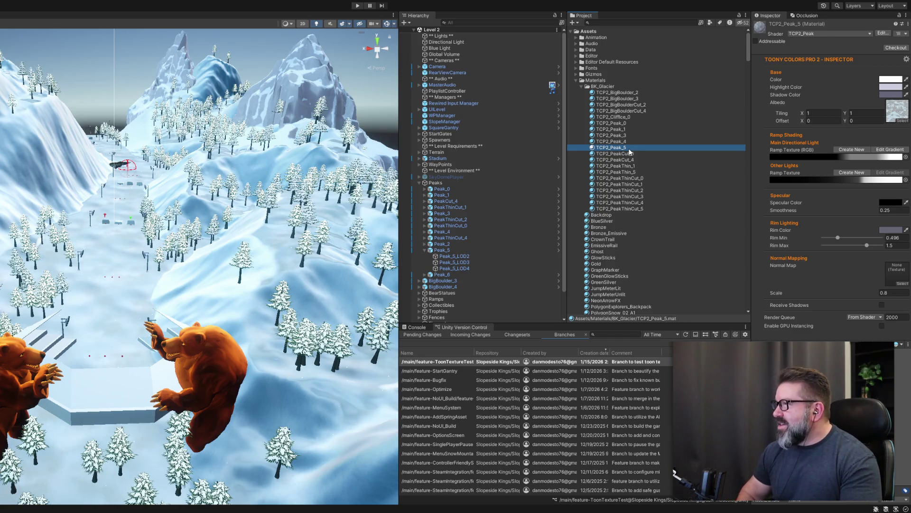
key("Down")
key("Down")
key("Down")
key("Down")
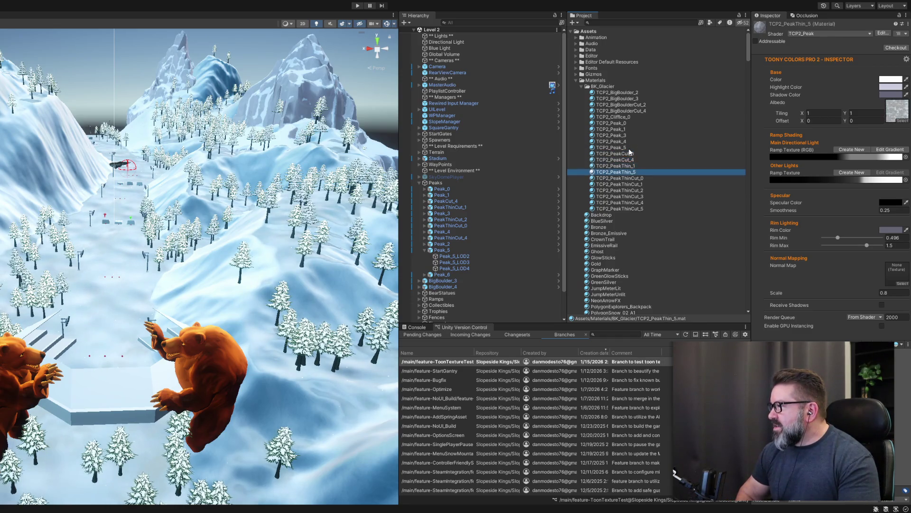
key("Down")
key("Down")
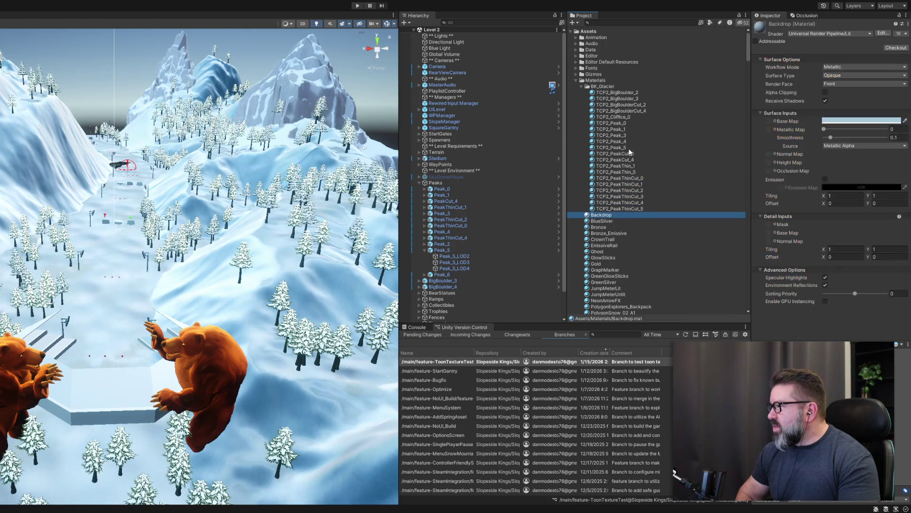
key("Up")
key("Up")
key("Up")
key("Up")
key("Up")
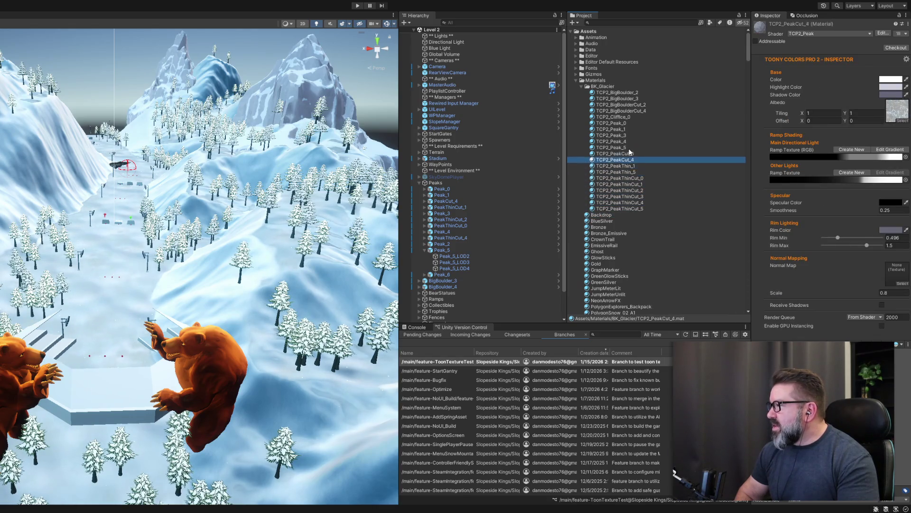
key("Up")
key("Up")
key("Up")
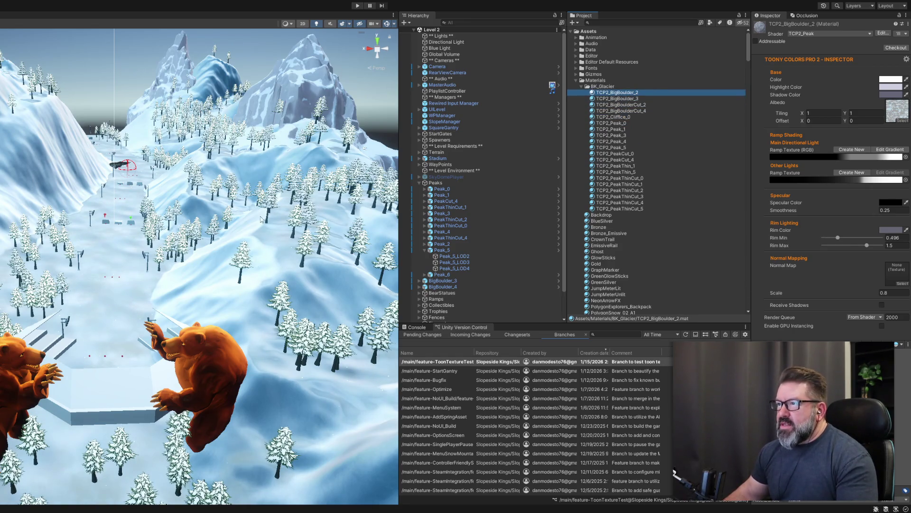
mouse_move(296, 153)
left_mouse_down()
mouse_move(326, 116)
mouse_move(348, 151)
mouse_move(309, 166)
mouse_move(276, 208)
mouse_move(286, 100)
left_mouse_up()
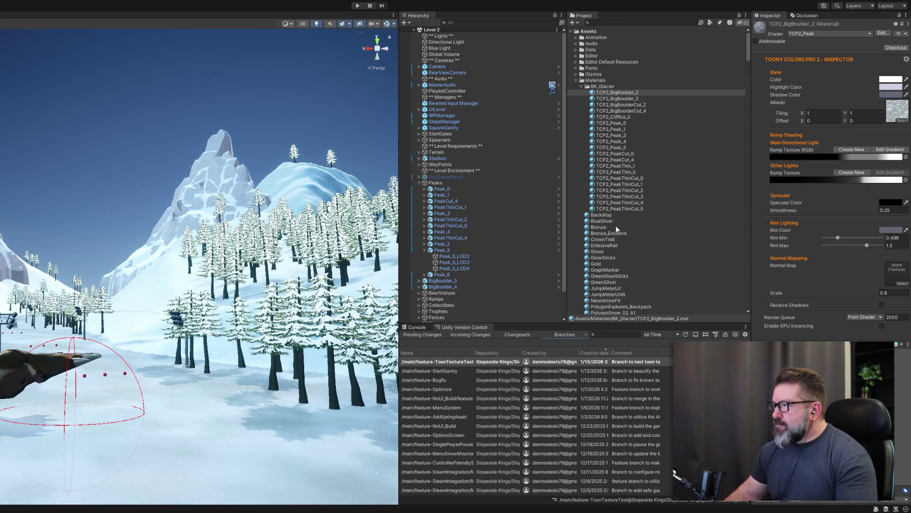
Collapse the Materials, Utils, Prefabs and Resources folders, widen the Scene view, and open Scenes/Level Bootstrap
left_click(576, 80)
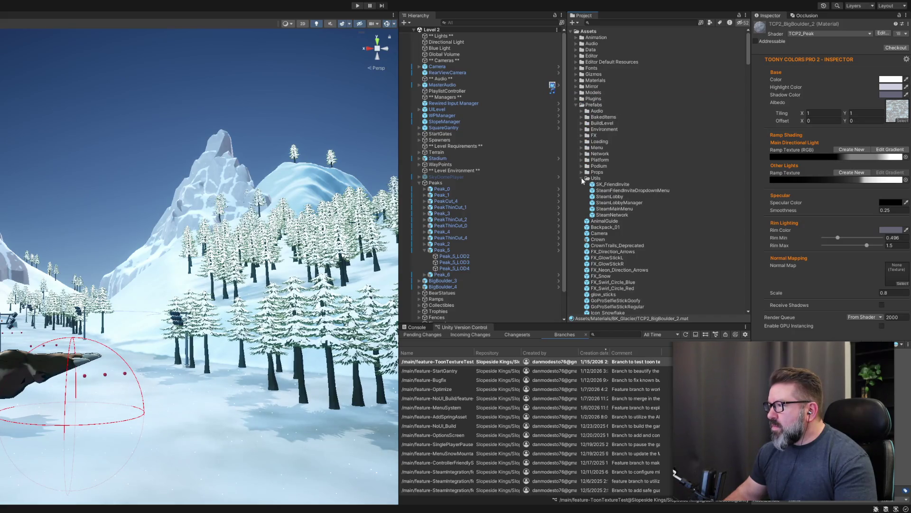
left_click(582, 178)
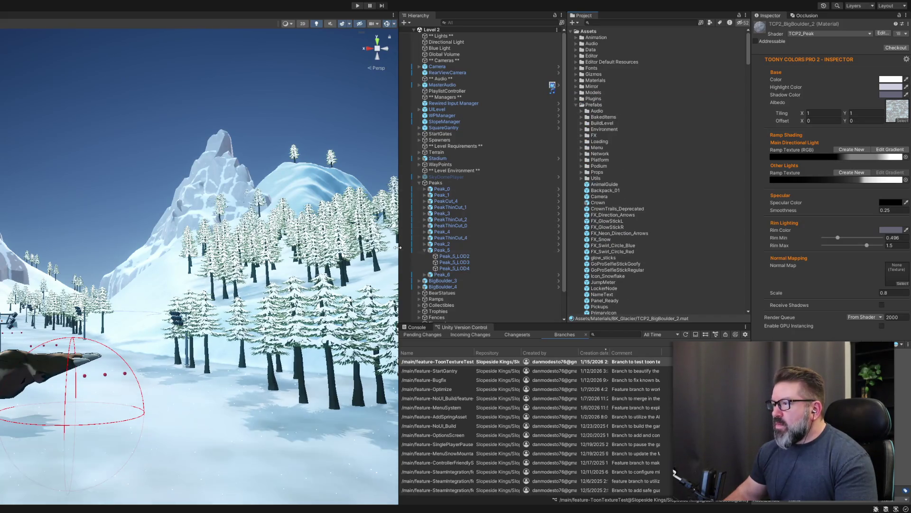
mouse_move(400, 250)
left_mouse_down()
mouse_move(691, 255)
mouse_move(499, 263)
mouse_move(531, 266)
left_mouse_up()
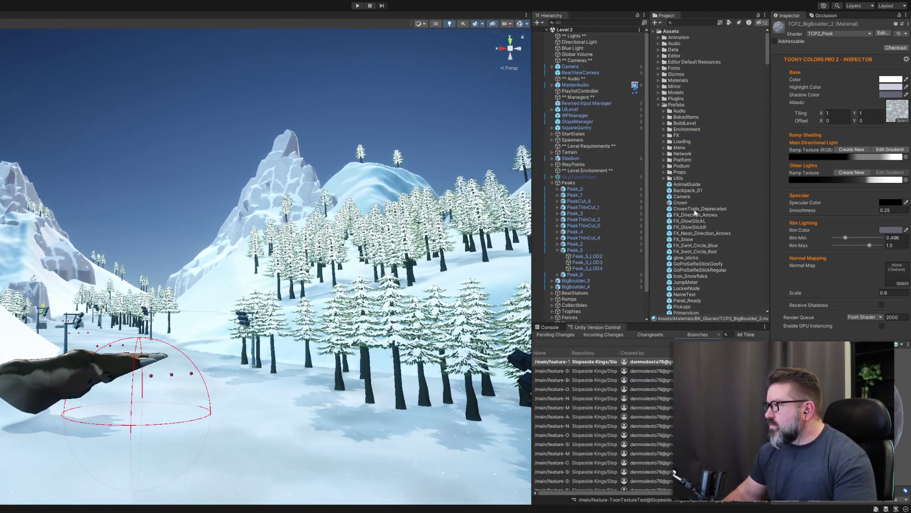
scroll(695, 206, "down", 3)
scroll(699, 206, "up", 3)
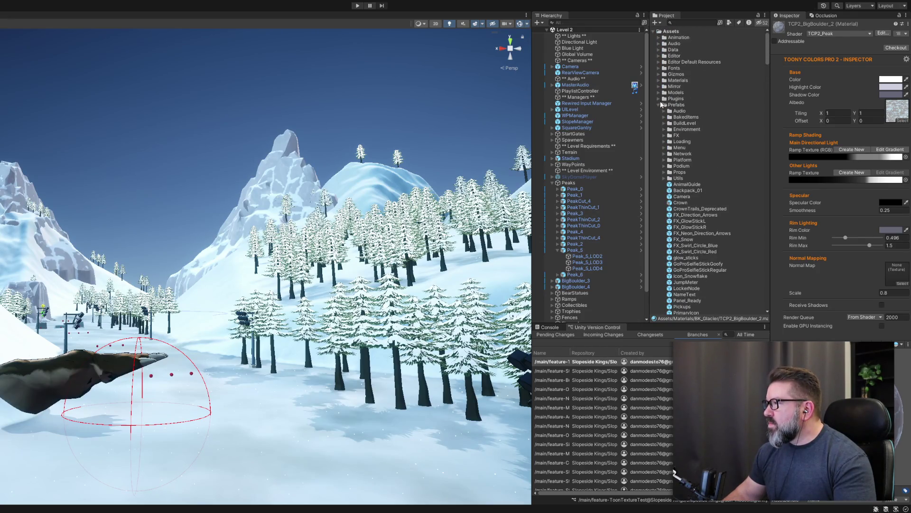
left_click(660, 105)
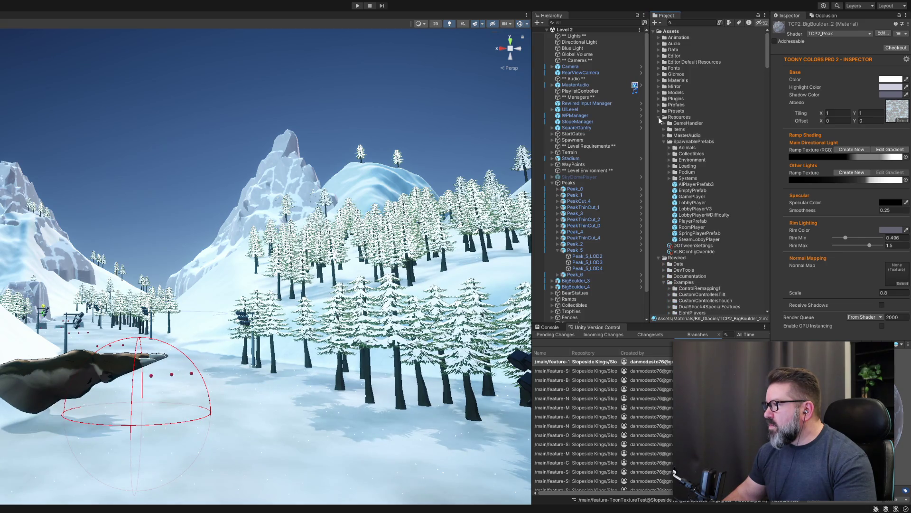
left_click(659, 118)
scroll(675, 189, "down", 3)
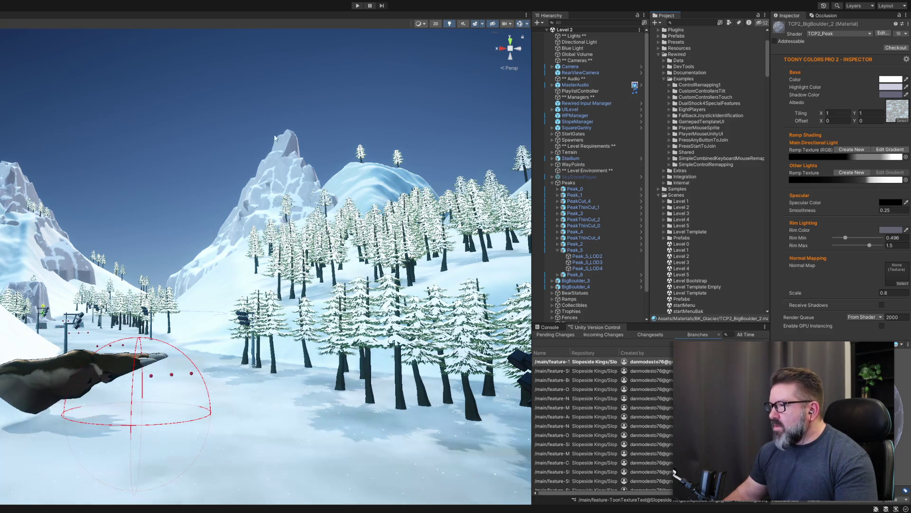
scroll(689, 223, "down", 4)
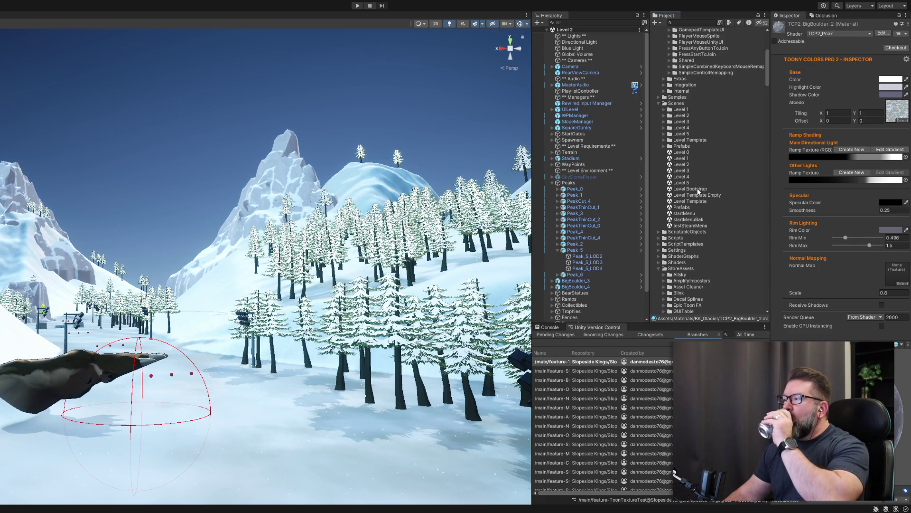
left_click(697, 188)
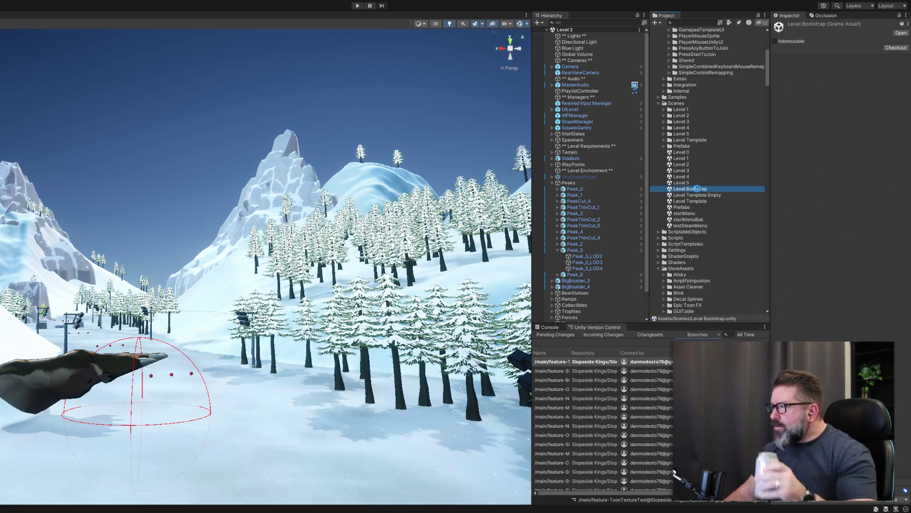
double_click(697, 189)
Enter Play mode, widen the Game view, choose single-player and confirm the character
left_click(359, 6)
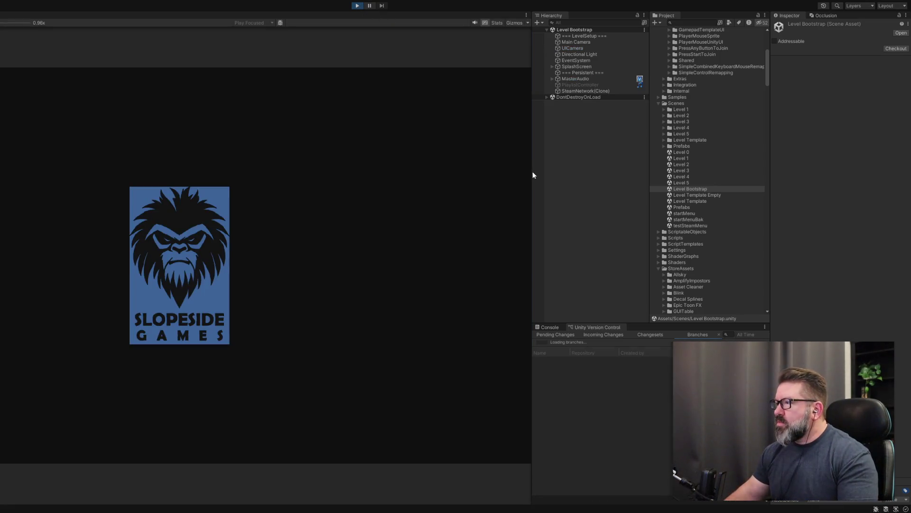
mouse_move(531, 178)
left_mouse_down()
mouse_move(757, 194)
mouse_move(798, 208)
left_mouse_up()
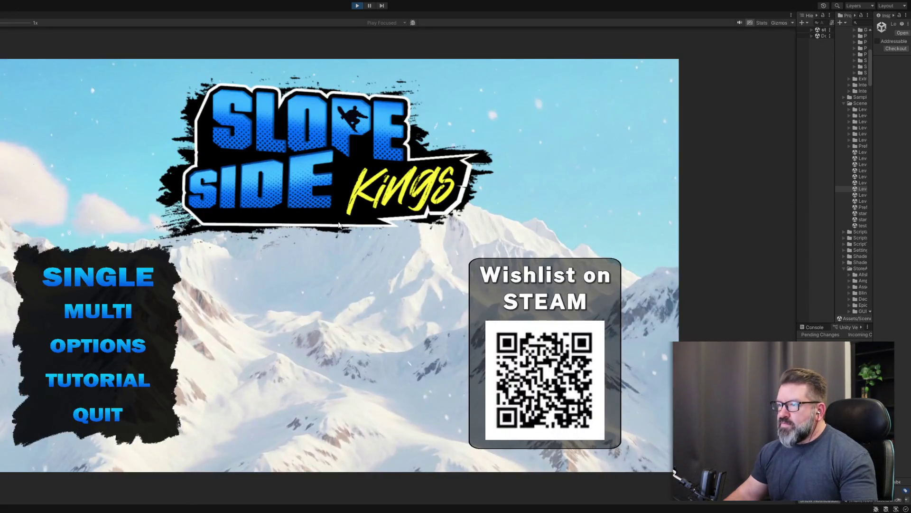
left_click(140, 274)
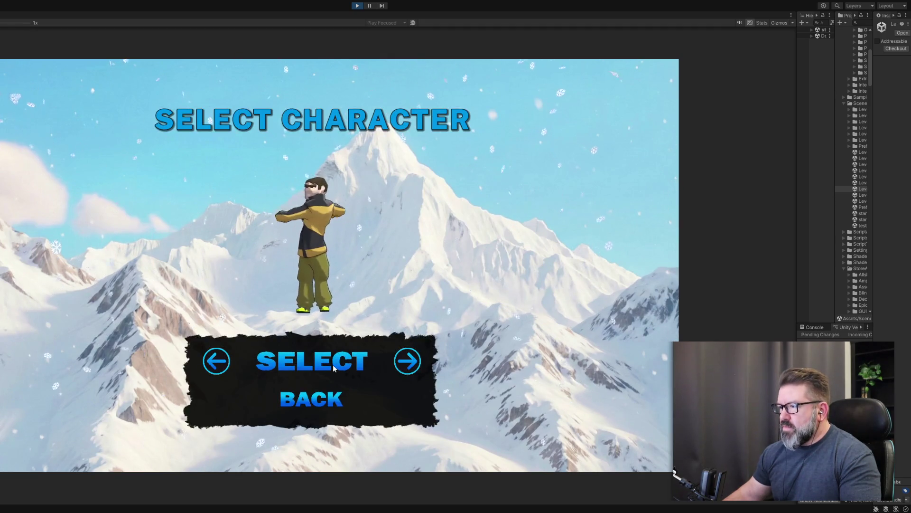
left_click(333, 365)
Cycle the level cards back to Level 2 and start it
left_click(412, 367)
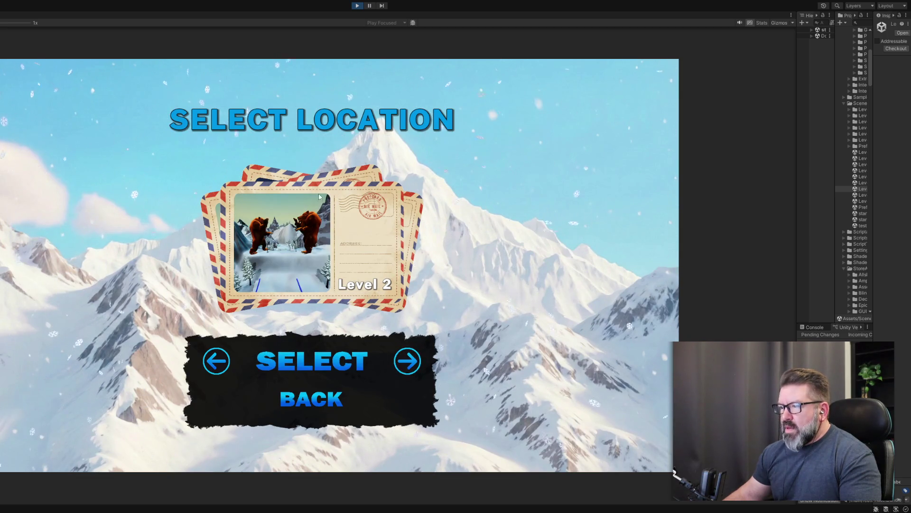
left_click(404, 364)
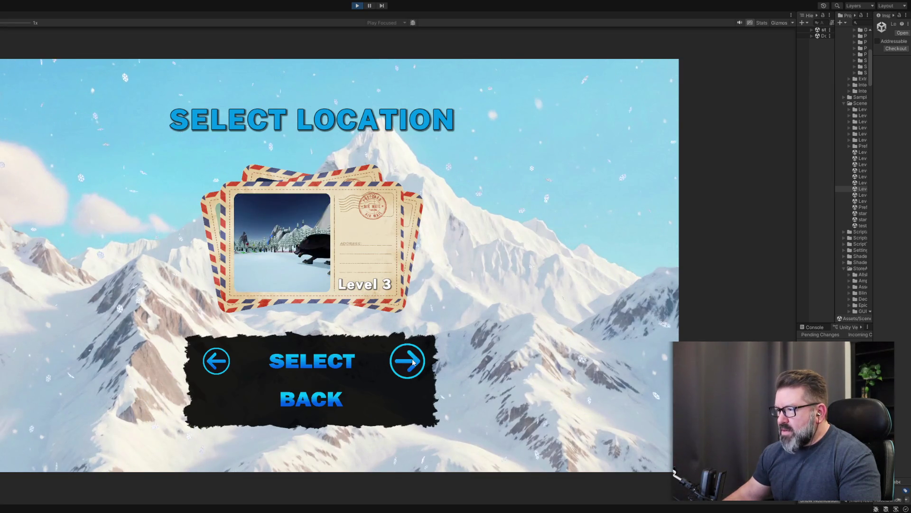
left_click(413, 362)
left_click(233, 359)
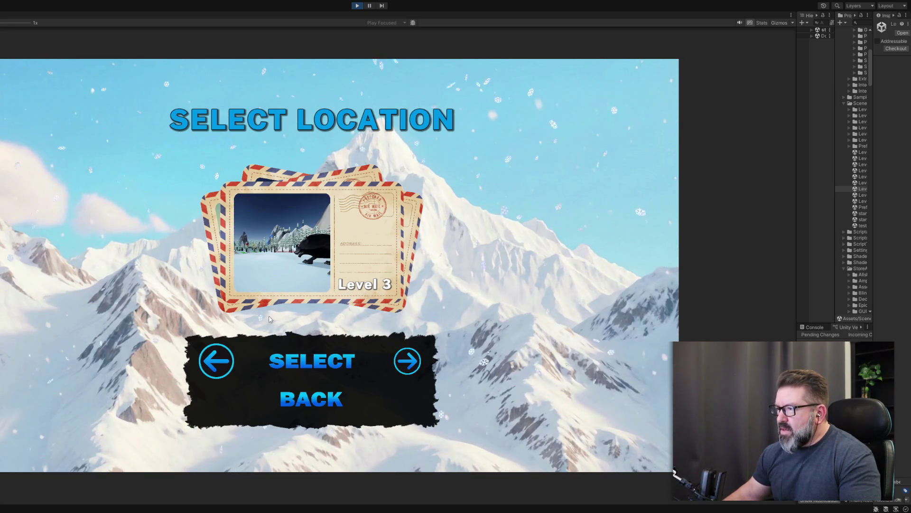
left_click(233, 360)
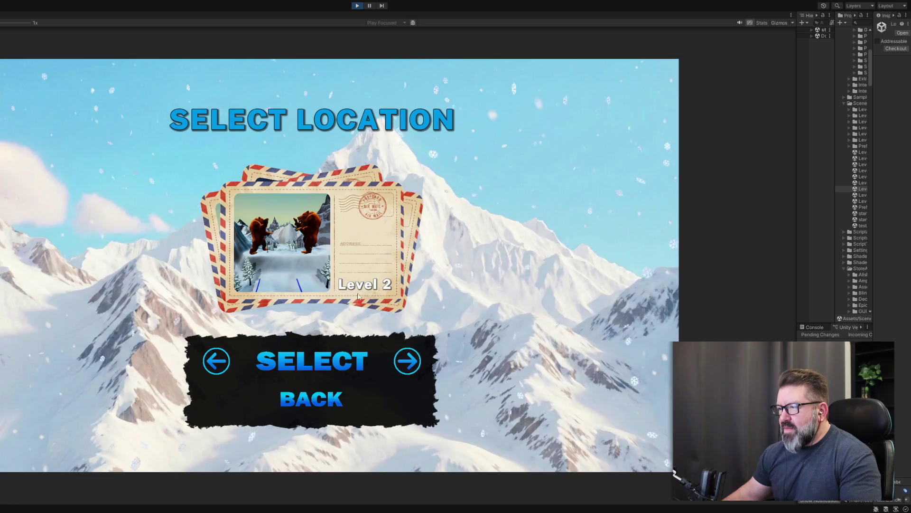
left_click(359, 280)
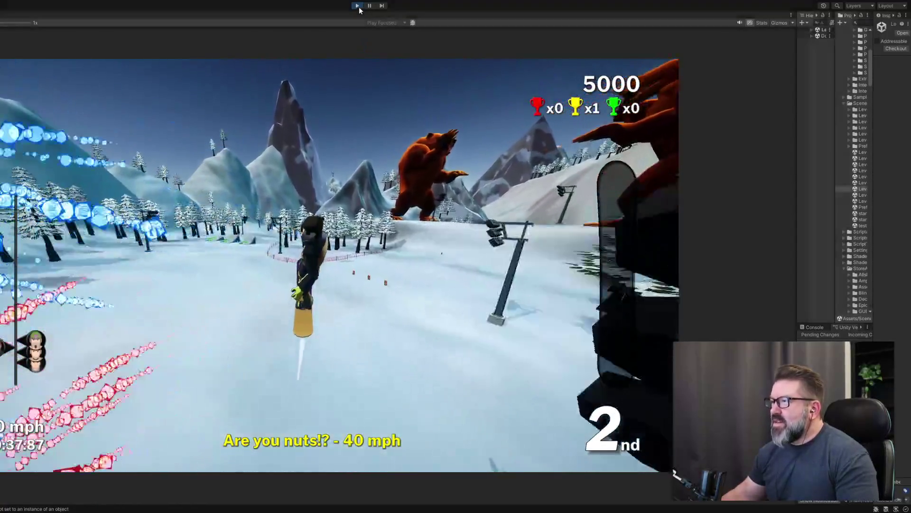
Stop Play mode after the run and enlarge the Hierarchy, Project and version control panels
left_click(357, 6)
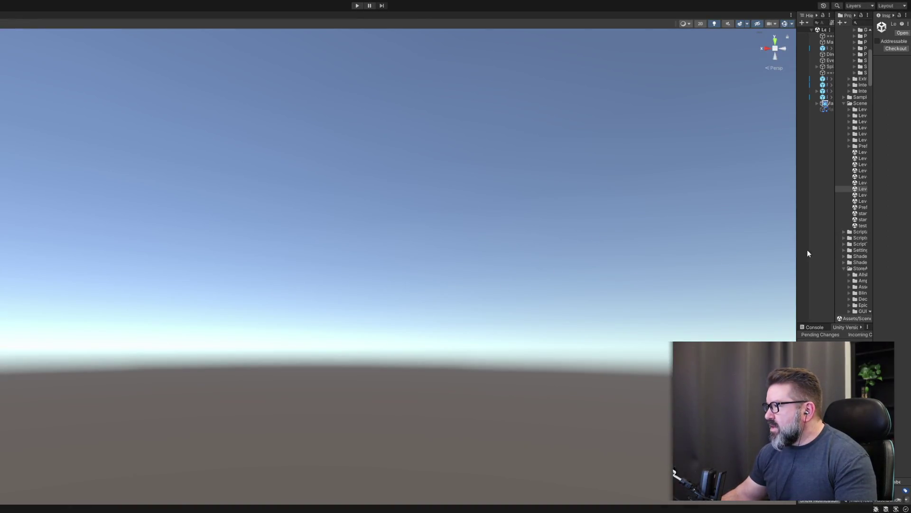
left_click_drag(796, 252, 403, 252)
Widen the Project, Inspector and Hierarchy panels and select the Level 4 scene asset
left_click_drag(635, 267, 543, 276)
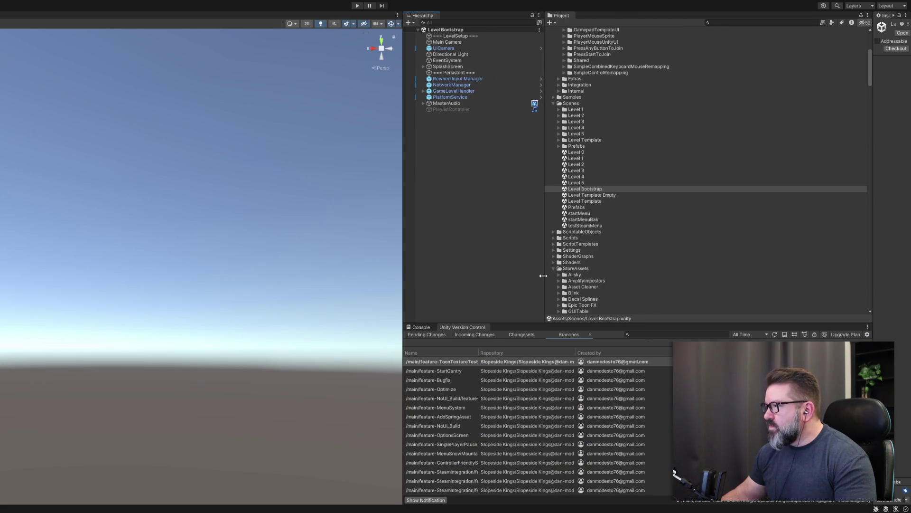
left_click_drag(874, 223, 656, 224)
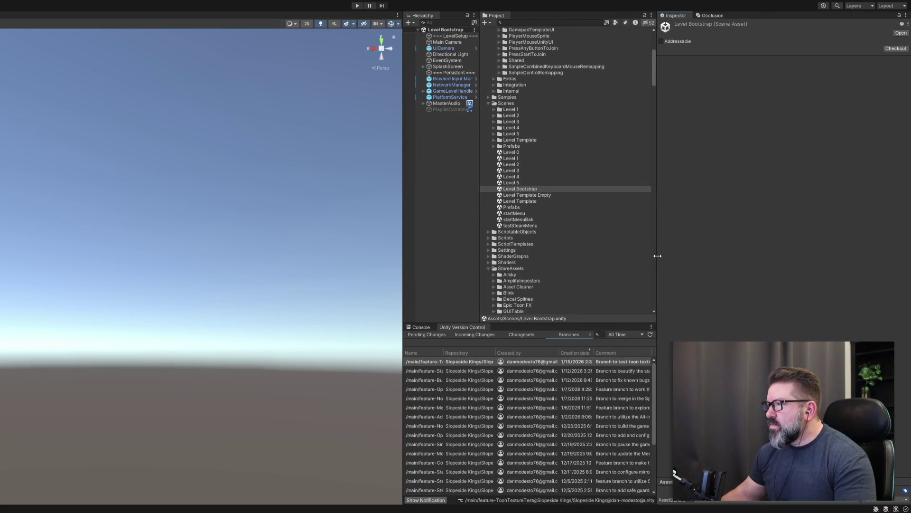
left_click_drag(478, 217, 519, 215)
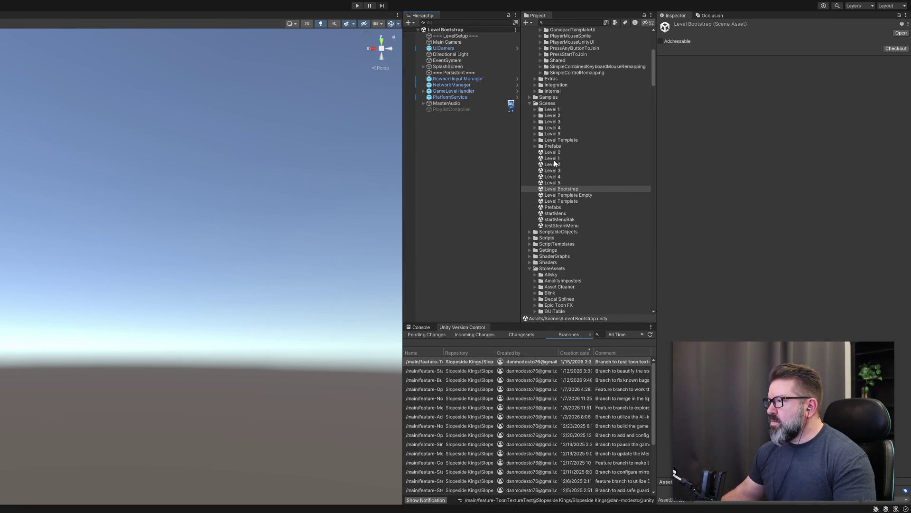
left_click(553, 177)
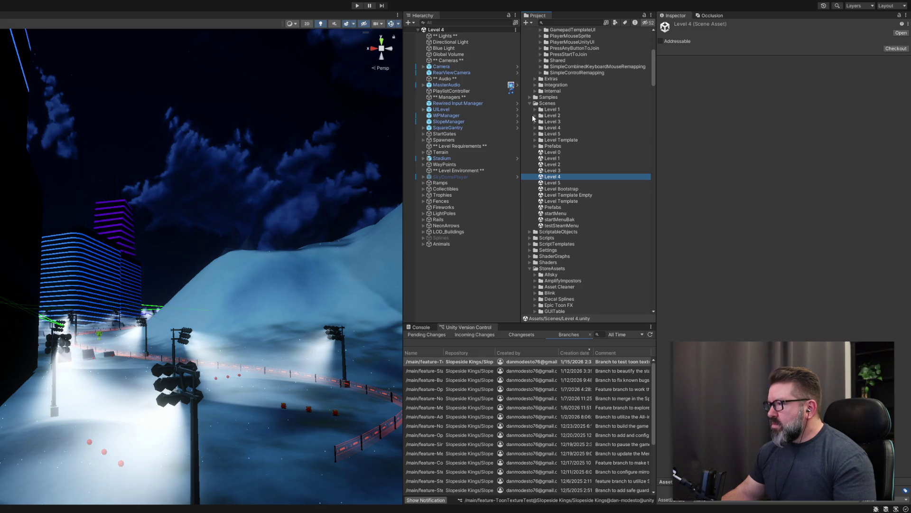
Expand the Level 4 folder, peek into BakedLightmaps, and reveal the Anime Night skybox assets
left_click(535, 115)
double_click(537, 117)
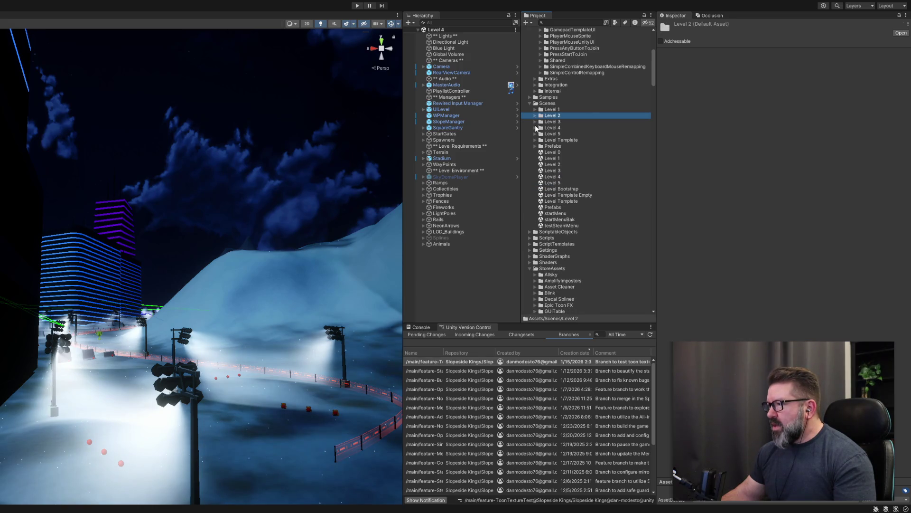
left_click(535, 128)
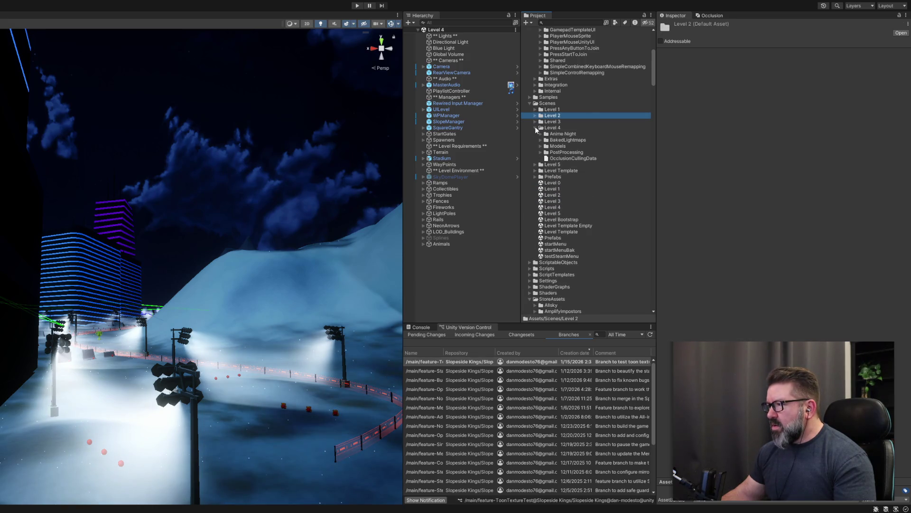
left_click(564, 141)
left_click(540, 140)
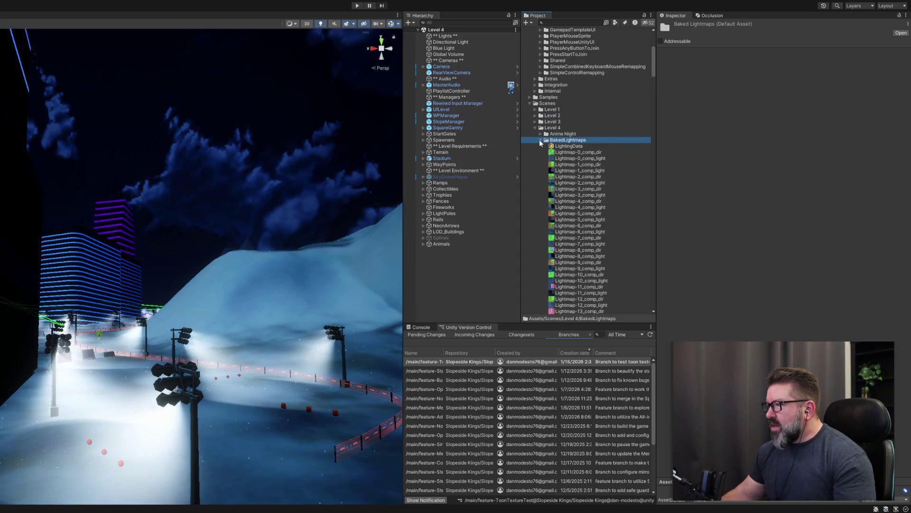
left_click(541, 140)
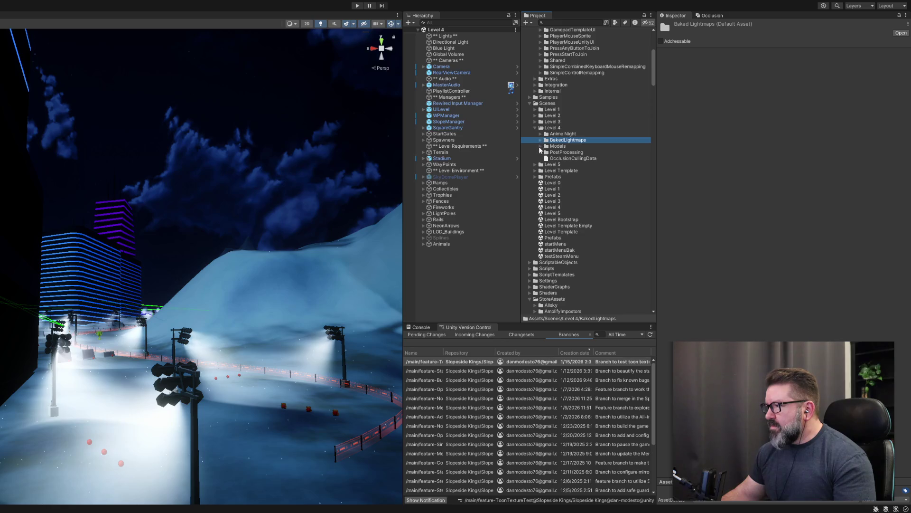
left_click(540, 133)
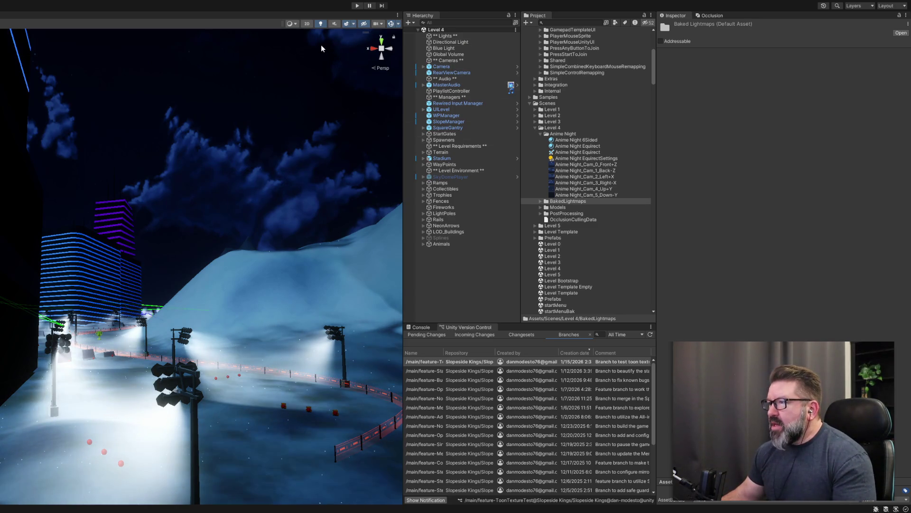
left_click(589, 201)
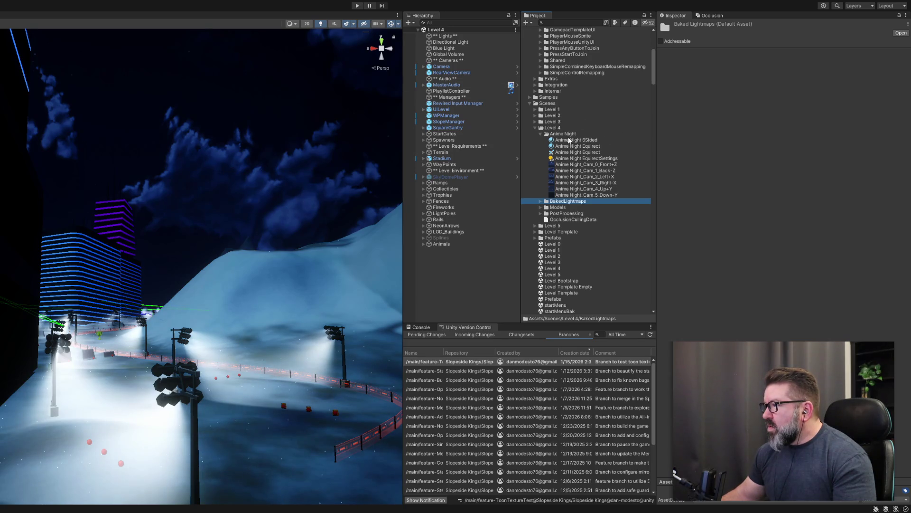
Expand Level 1 and Level 2, peek at Level 2's BakedLightmaps, and toggle Level 3 and 4
left_click(535, 110)
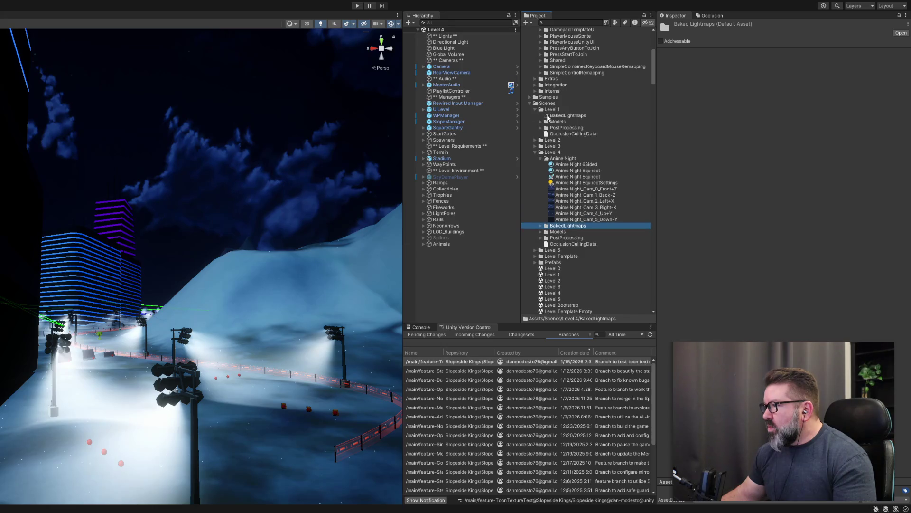
left_click(535, 140)
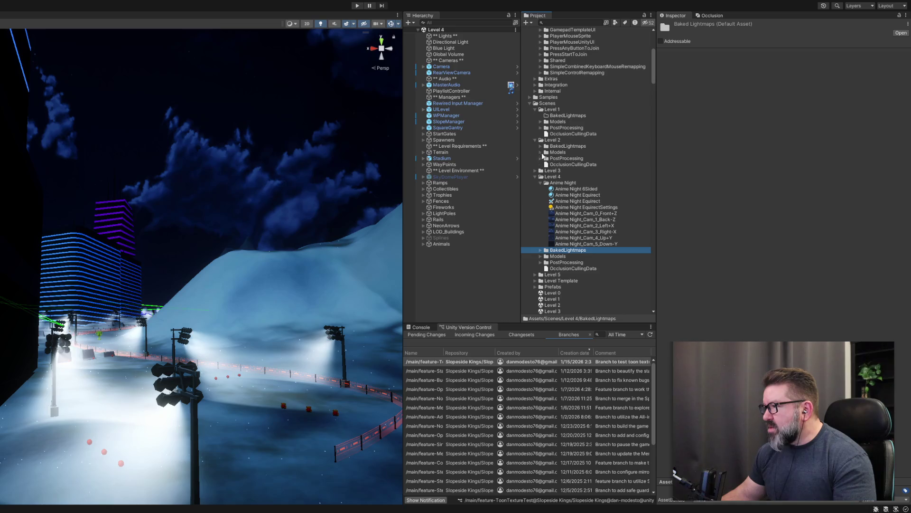
left_click(540, 146)
left_click(540, 146)
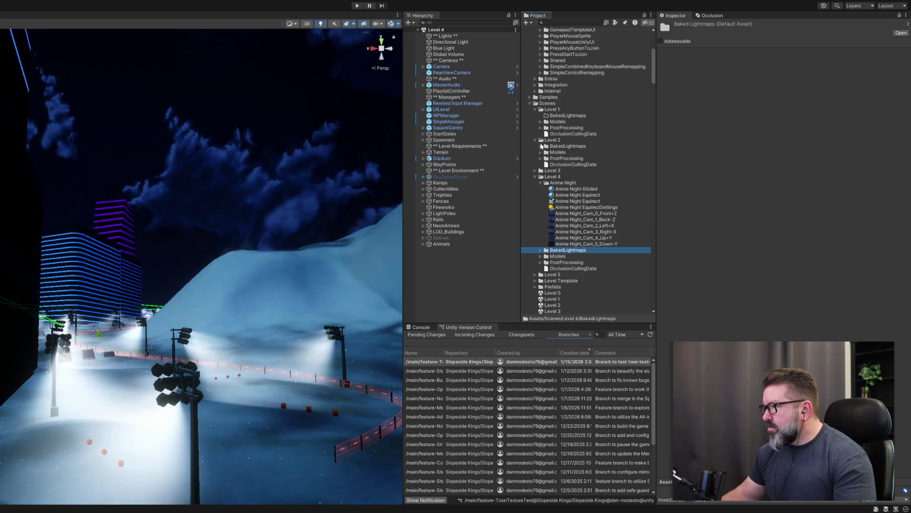
left_click(534, 171)
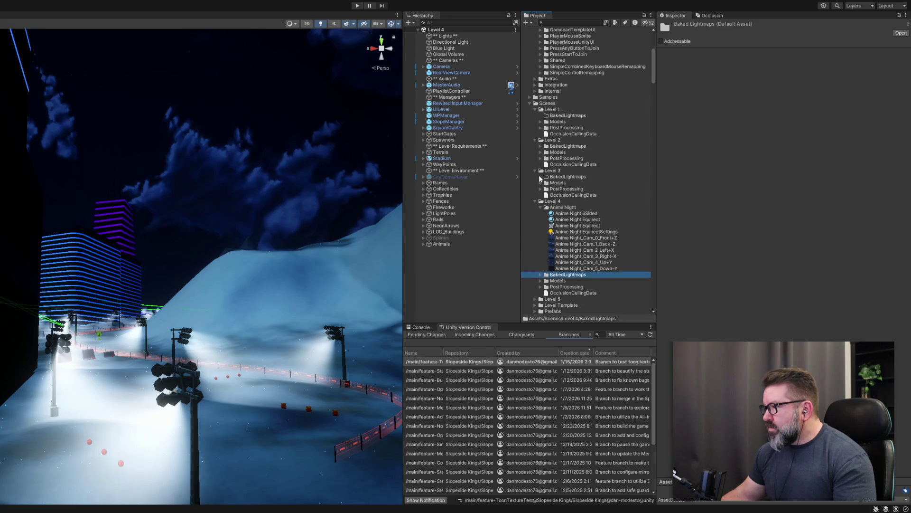
left_click(535, 171)
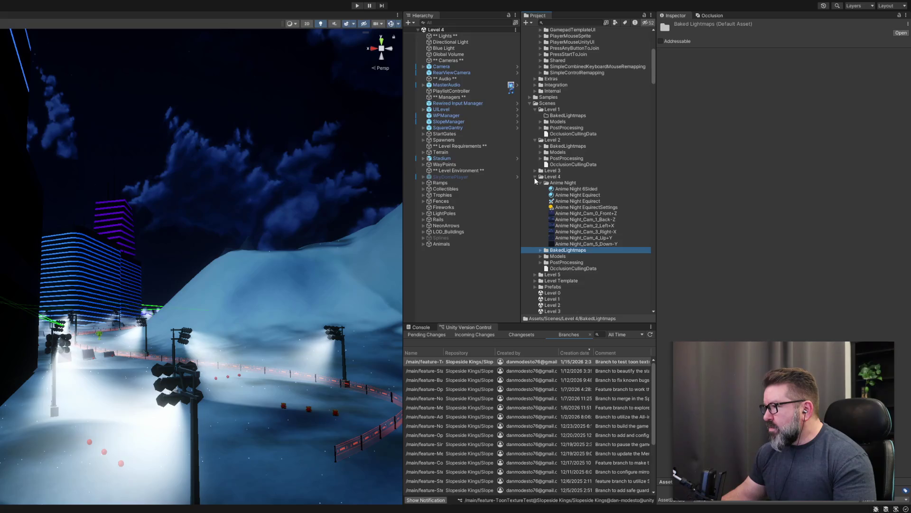
left_click(535, 177)
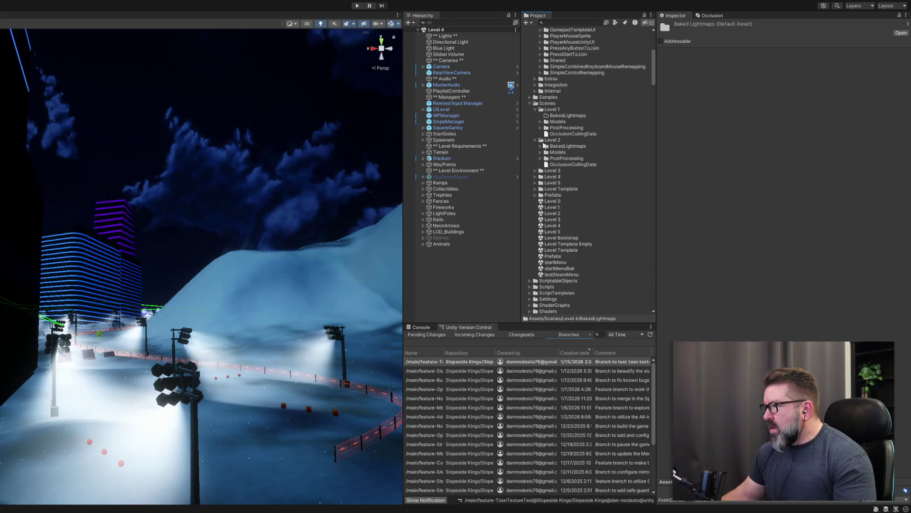
Fold away Level 1 and Level 3, reopen Level 4 and collapse its Anime Night folder
left_click(534, 109)
left_click(535, 146)
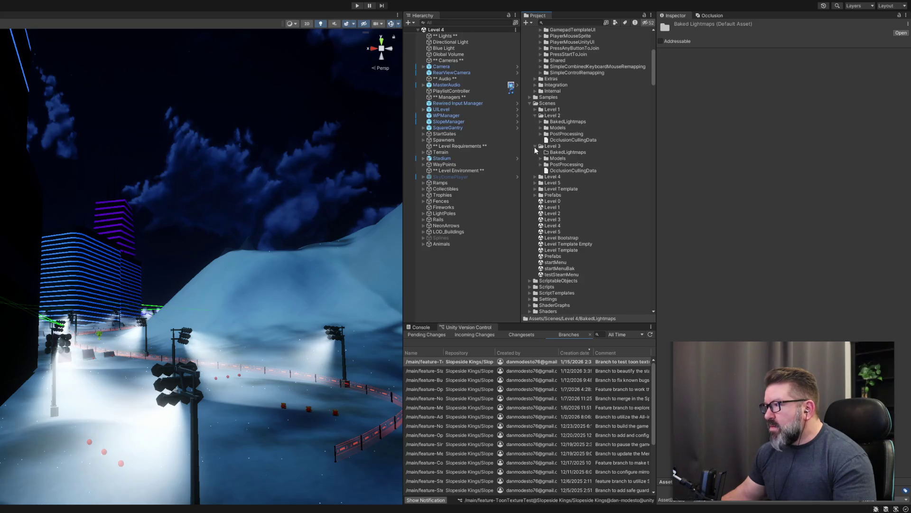
left_click(535, 146)
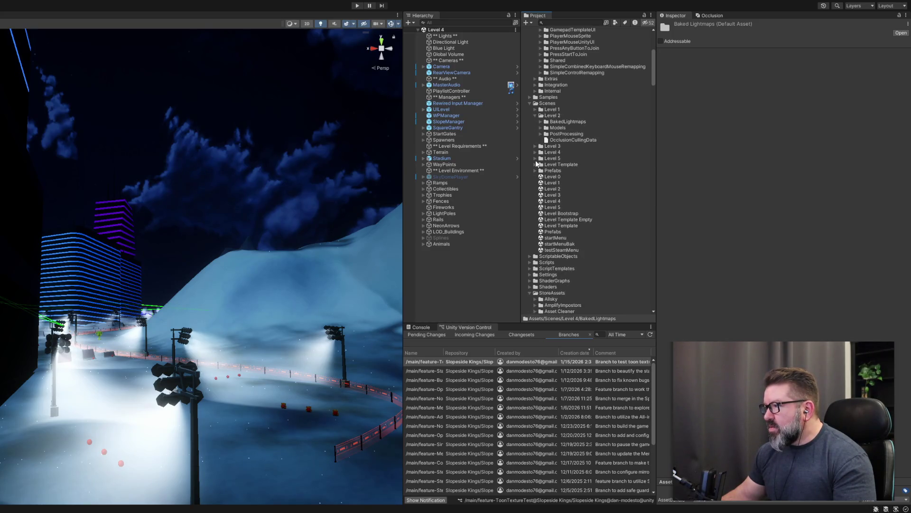
left_click(535, 152)
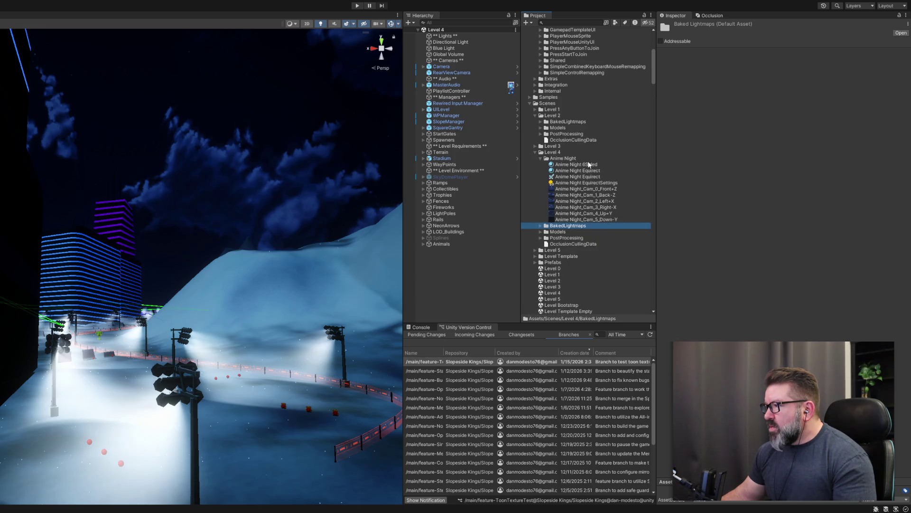
left_click(541, 158)
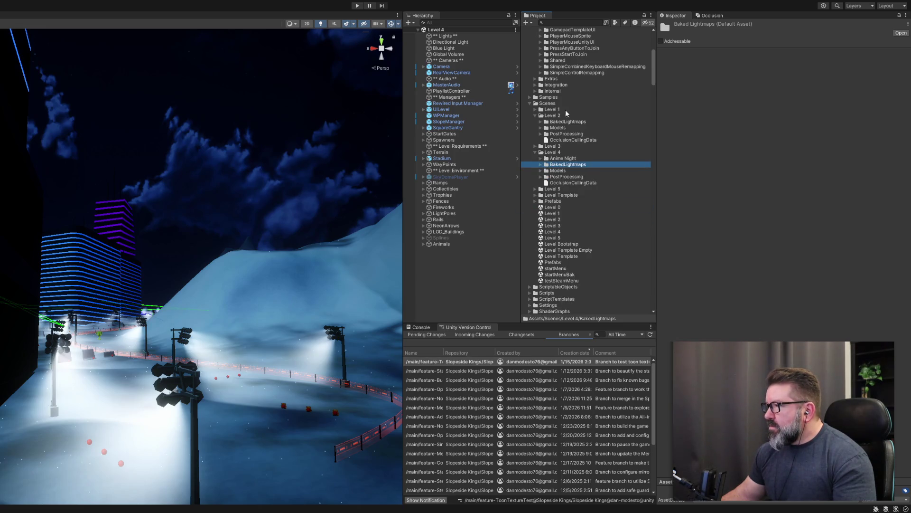
Find the Anime Day folder under Allsky > Anime and drag its copy up toward Scenes/Level 2
scroll(574, 207, "down", 10)
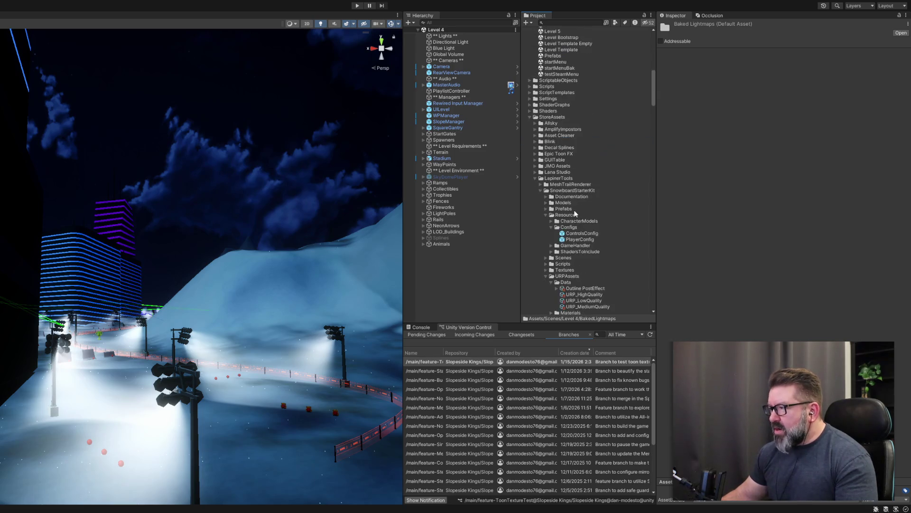
scroll(575, 212, "down", 8)
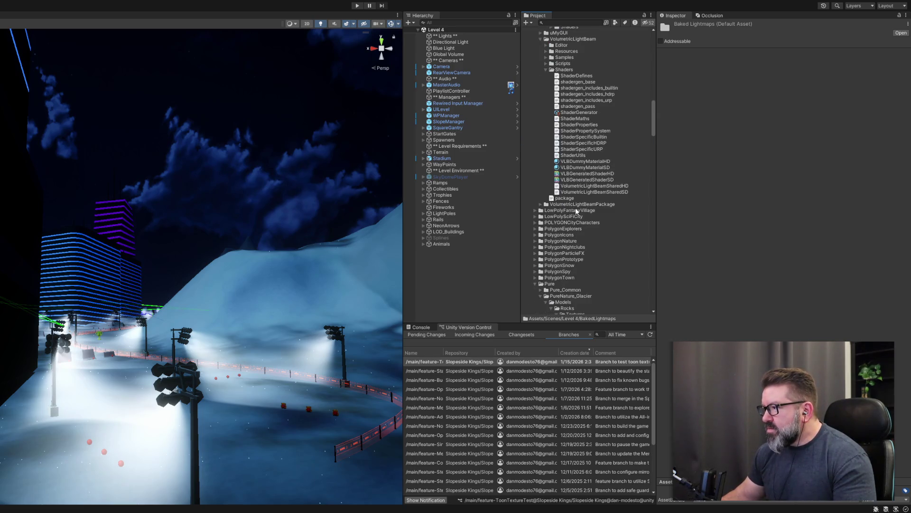
scroll(576, 211, "down", 7)
scroll(576, 211, "up", 15)
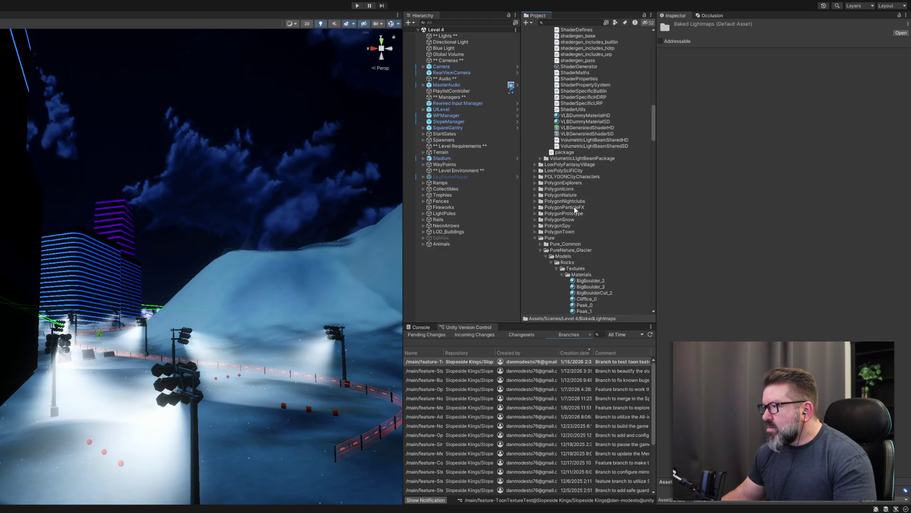
scroll(576, 207, "up", 4)
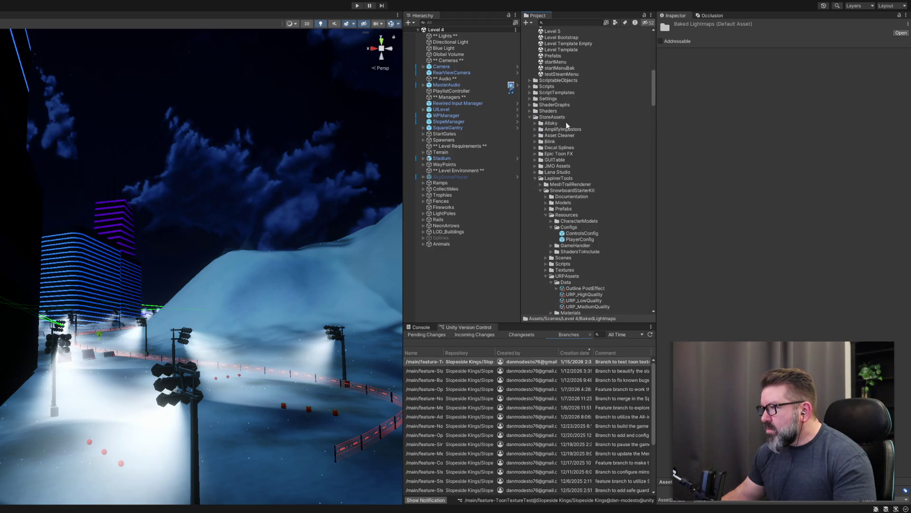
left_click(535, 123)
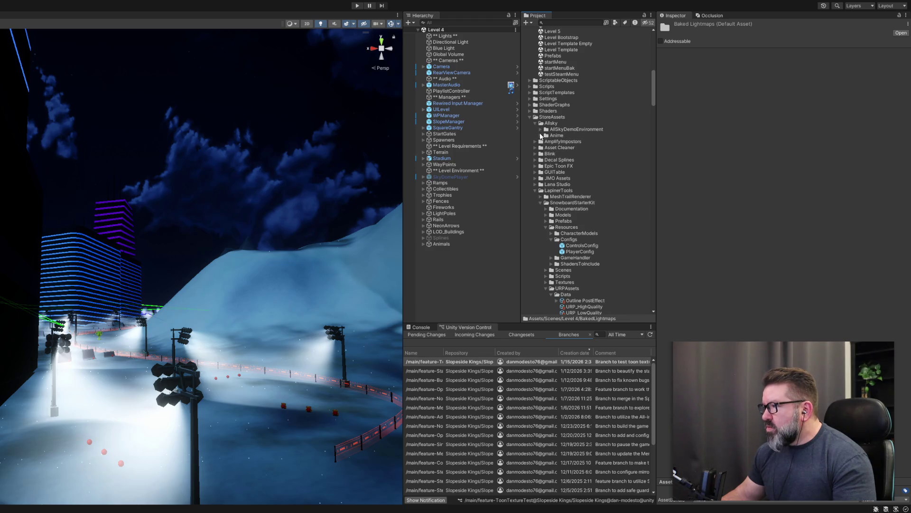
left_click(541, 135)
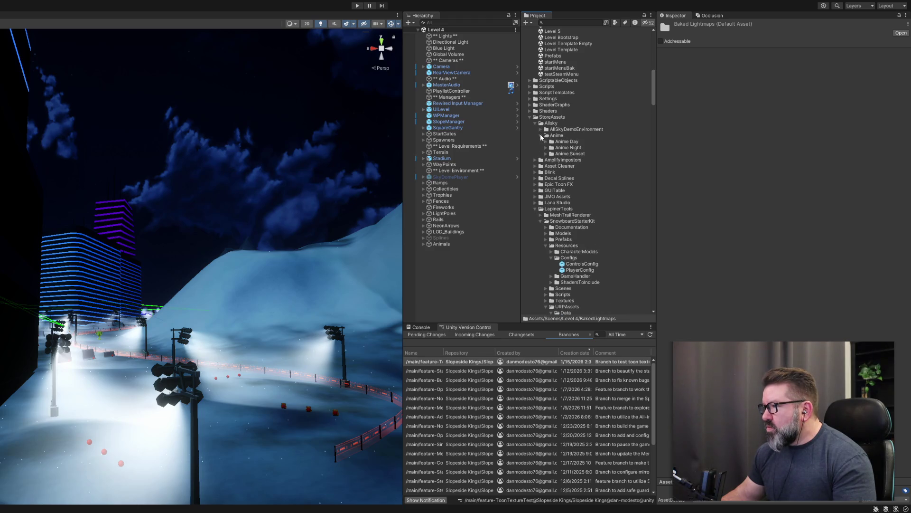
left_click(573, 143)
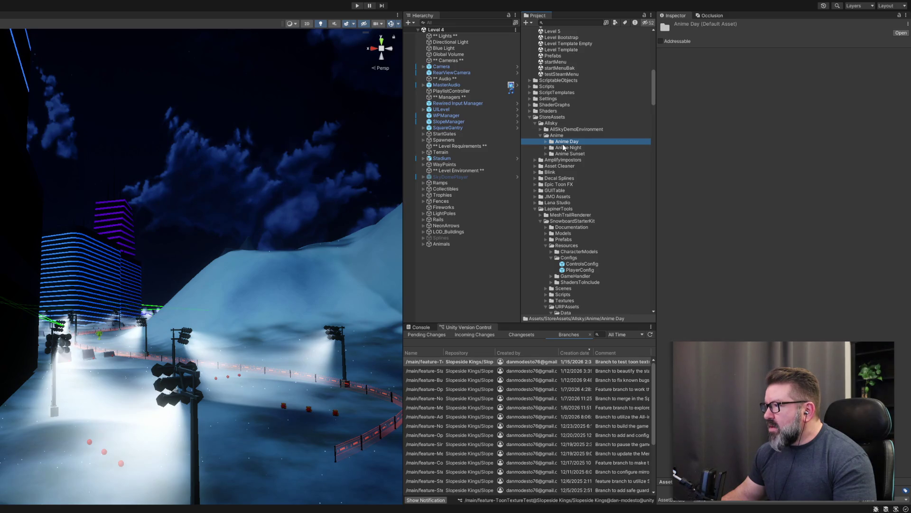
left_click(545, 142)
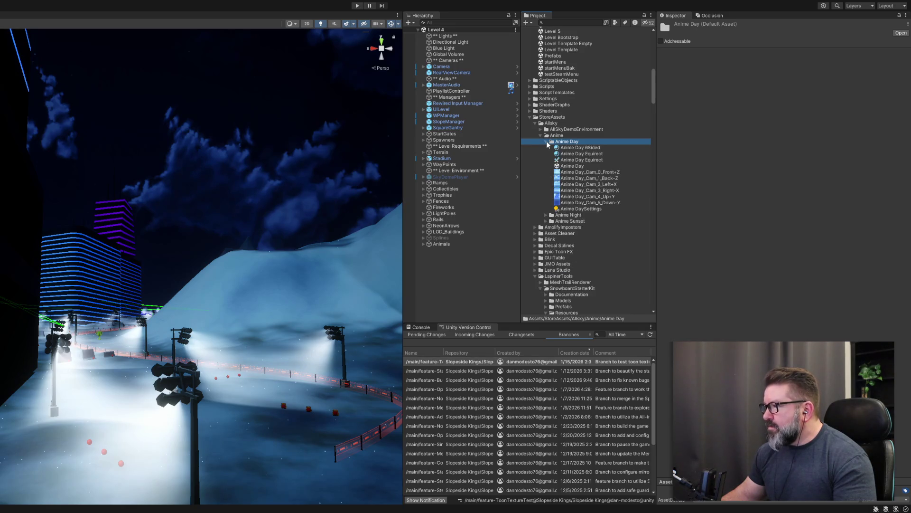
left_click(547, 142)
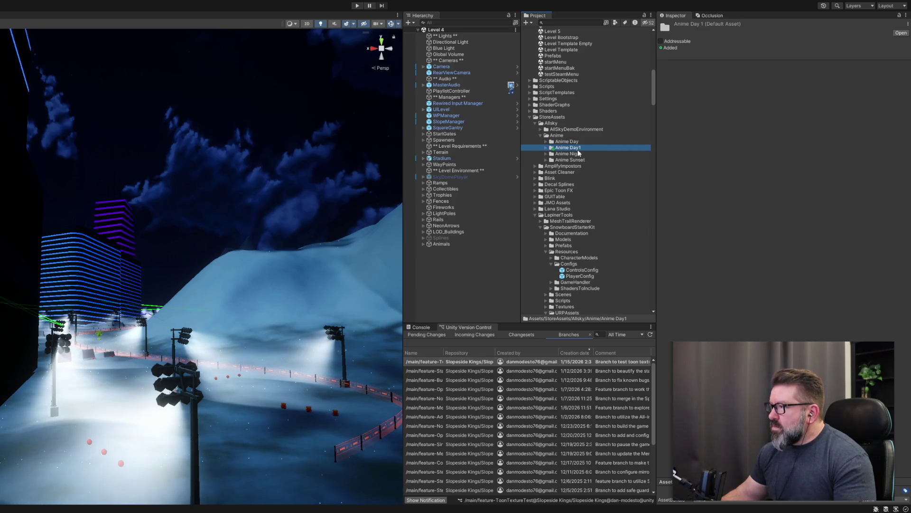
mouse_move(577, 151)
left_mouse_down()
mouse_move(570, 30)
mouse_move(571, 81)
left_mouse_up()
Move Anime Day1 into the Level 2 folder and rename it Anime Day
left_click_drag(570, 68, 570, 69)
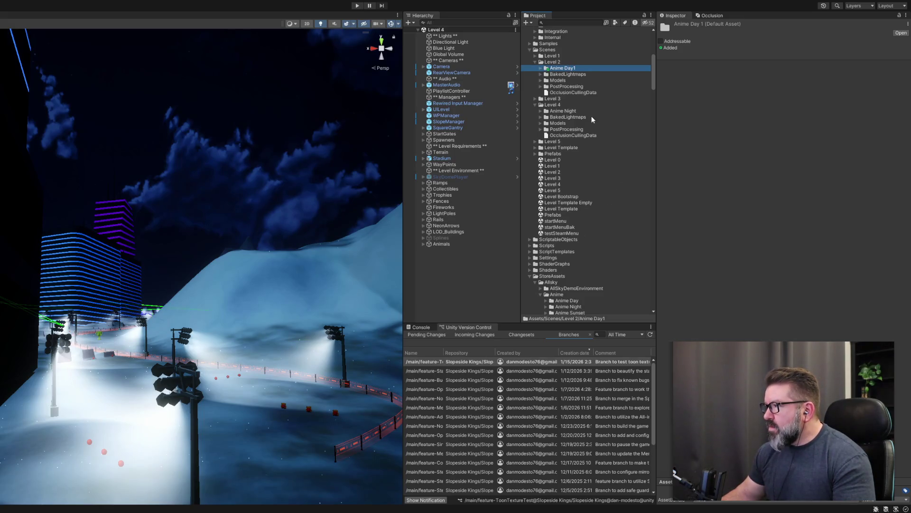
key("F2")
key("End")
key("BackSpace")
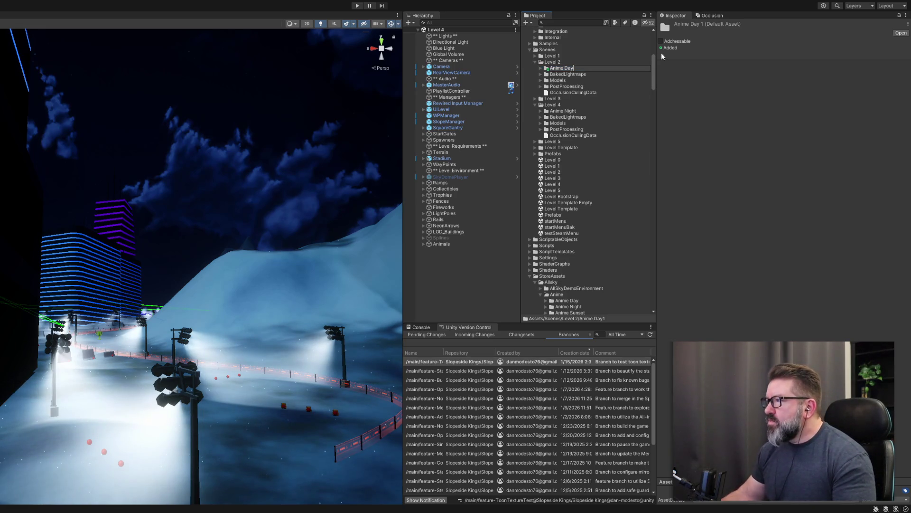
left_click(540, 69)
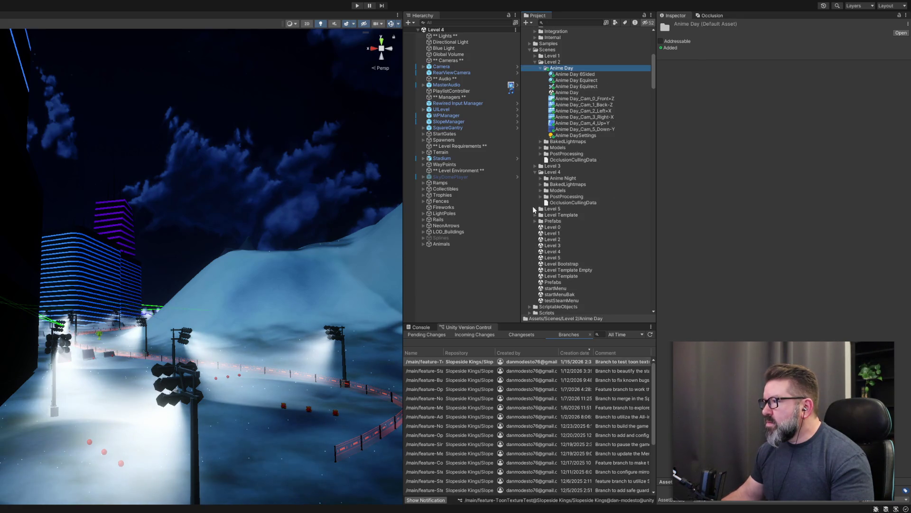
Open the Level 2 scene and apply Anime Day Equirect as its skybox
scroll(546, 204, "down", 3)
double_click(550, 194)
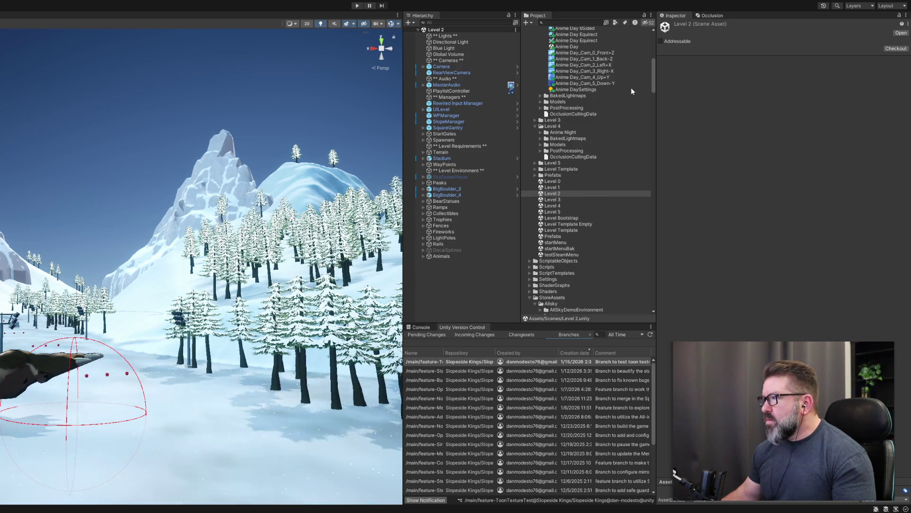
scroll(620, 125, "up", 5)
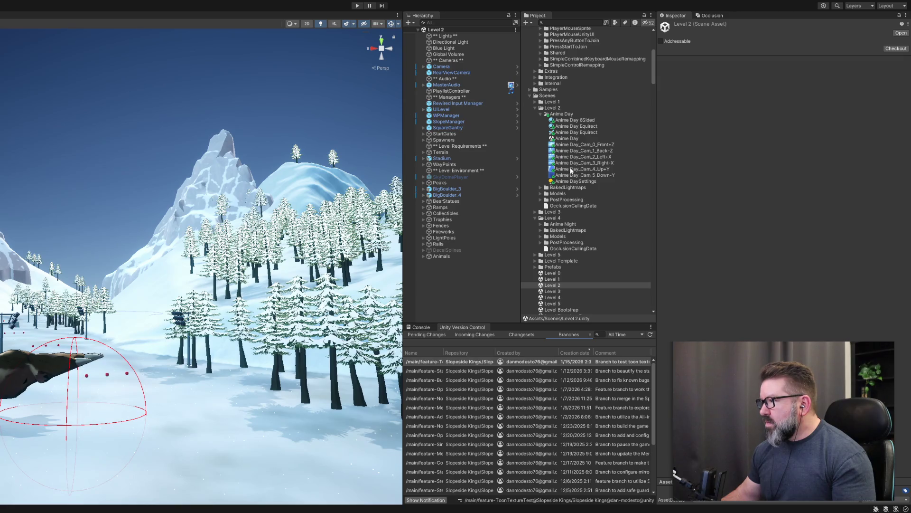
left_click_drag(575, 181, 199, 80)
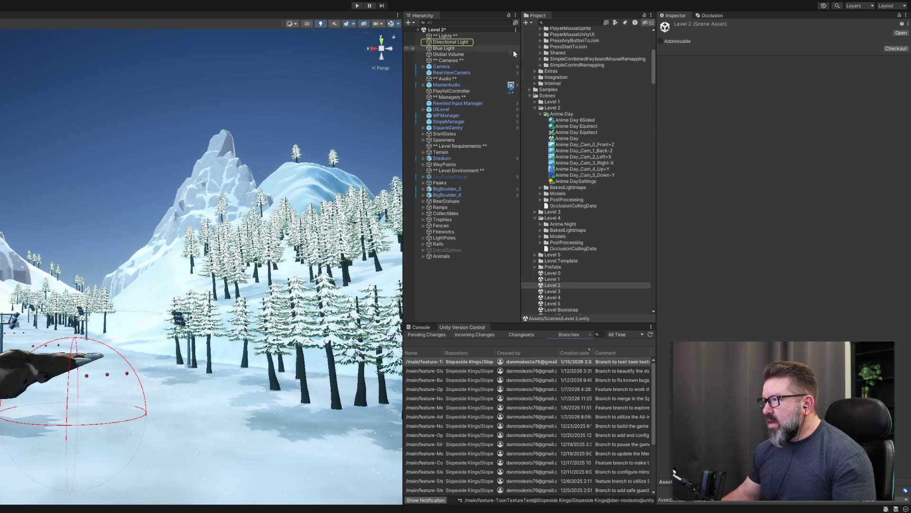
left_click(567, 127)
mouse_move(568, 129)
left_mouse_down()
mouse_move(332, 71)
mouse_move(146, 81)
left_mouse_up()
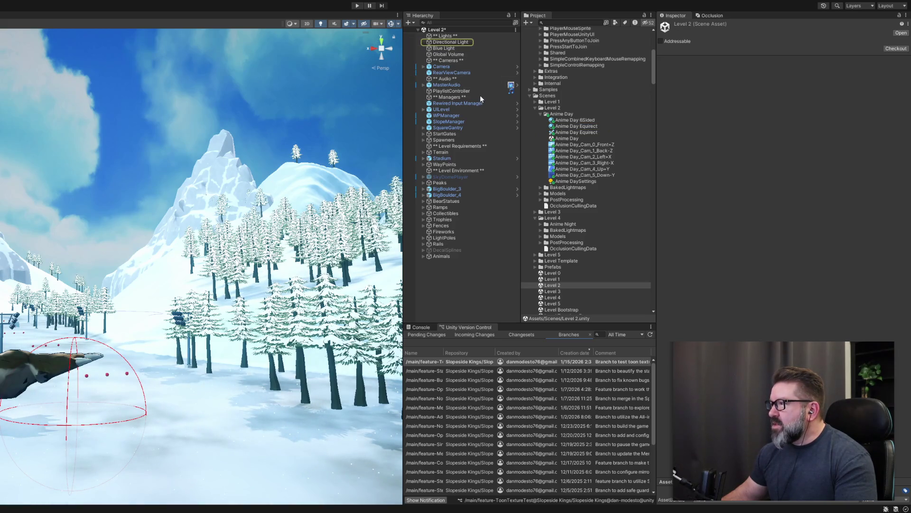
Select the Directional Light and change its colour from white to a pale blue
left_click(459, 43)
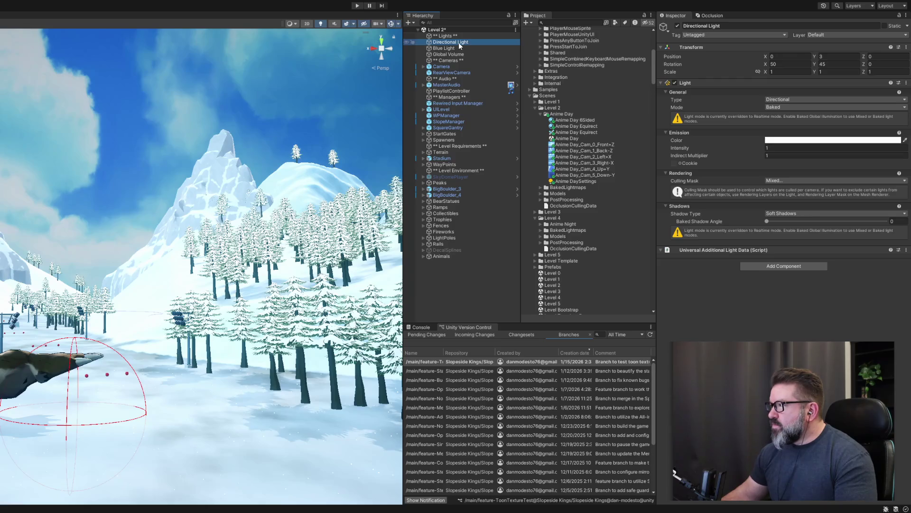
left_click(817, 144)
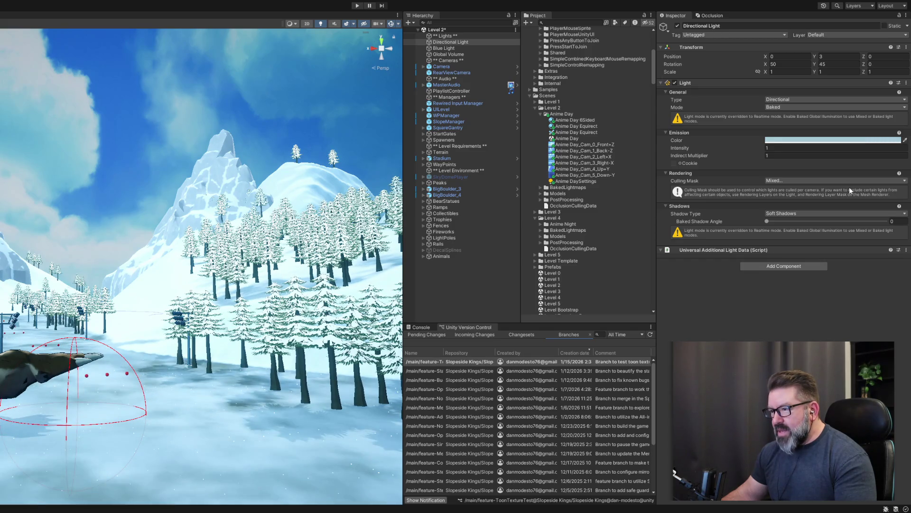
mouse_move(204, 379)
left_mouse_down()
mouse_move(188, 409)
mouse_move(201, 297)
mouse_move(122, 500)
mouse_move(96, 480)
mouse_move(60, 187)
left_mouse_up()
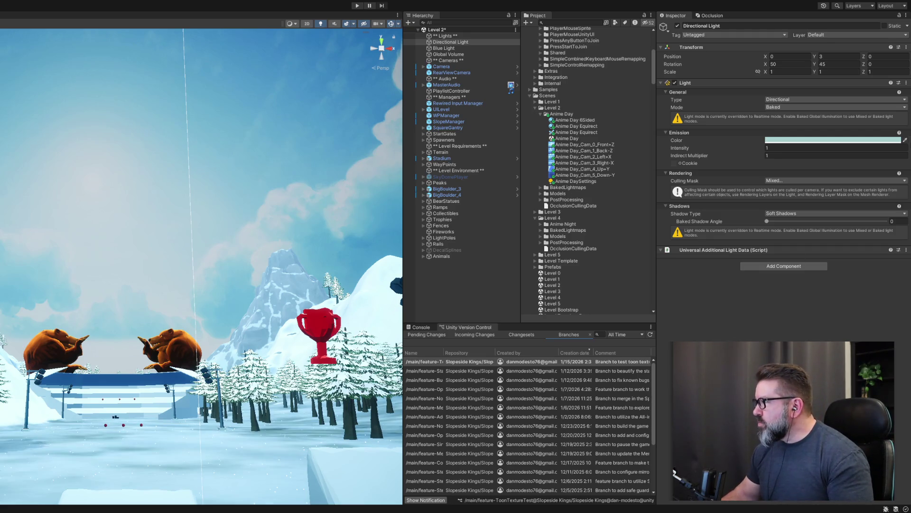
left_click(779, 140)
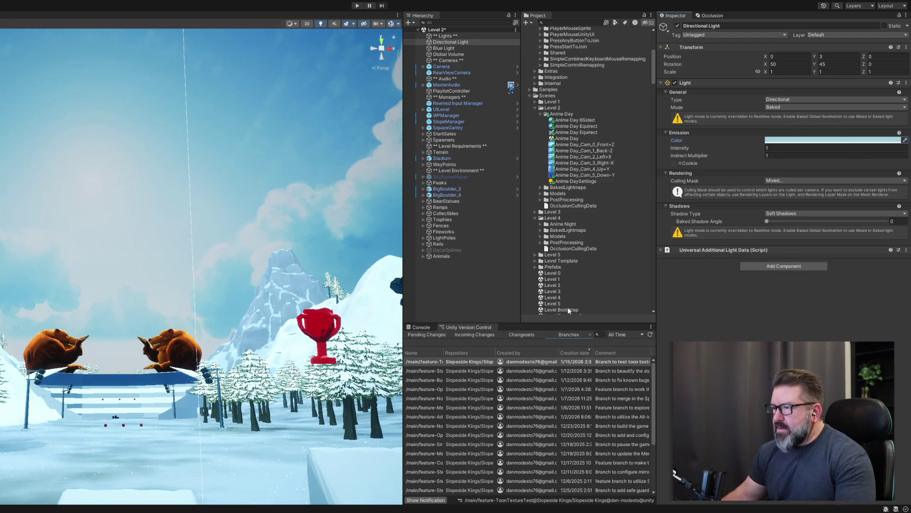
mouse_move(318, 380)
left_mouse_down()
mouse_move(323, 416)
mouse_move(304, 418)
left_mouse_up()
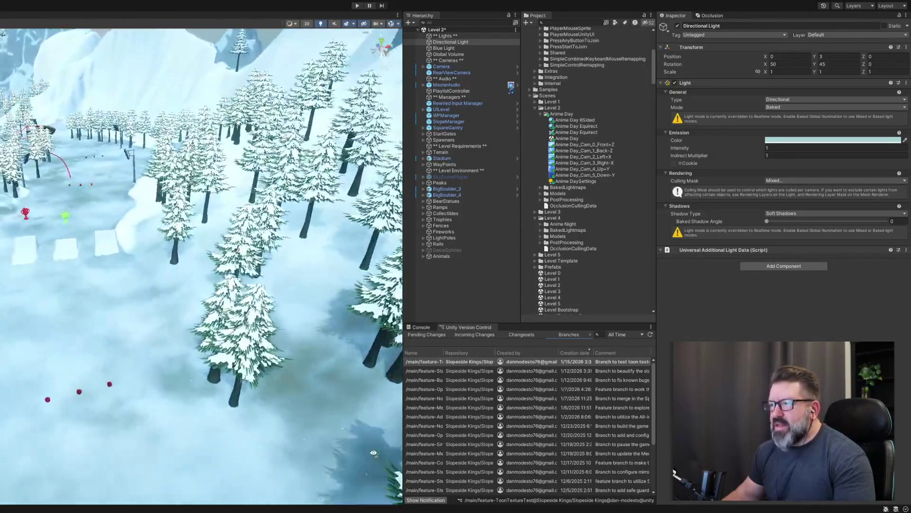
mouse_move(373, 453)
left_mouse_down()
mouse_move(352, 379)
mouse_move(354, 394)
left_mouse_up()
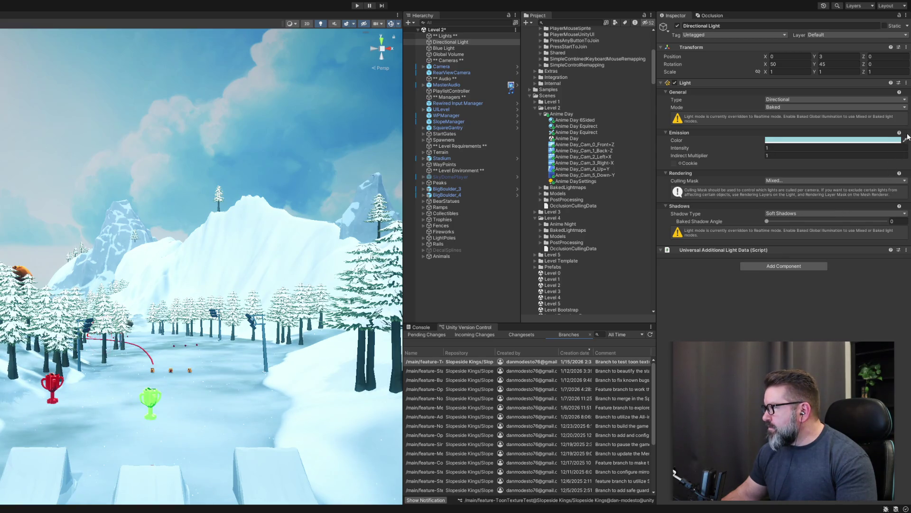
left_click_drag(696, 148, 691, 147)
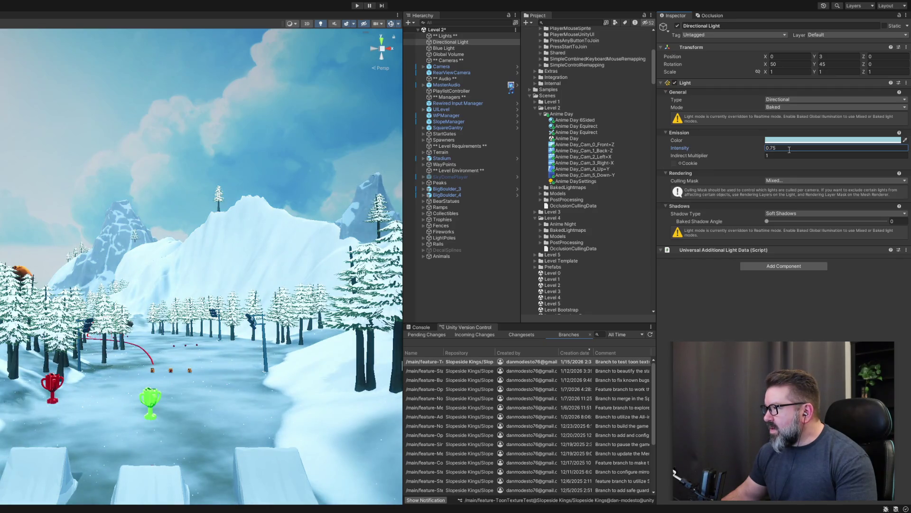
Set the Directional Light's intensity to 0.9
type("1")
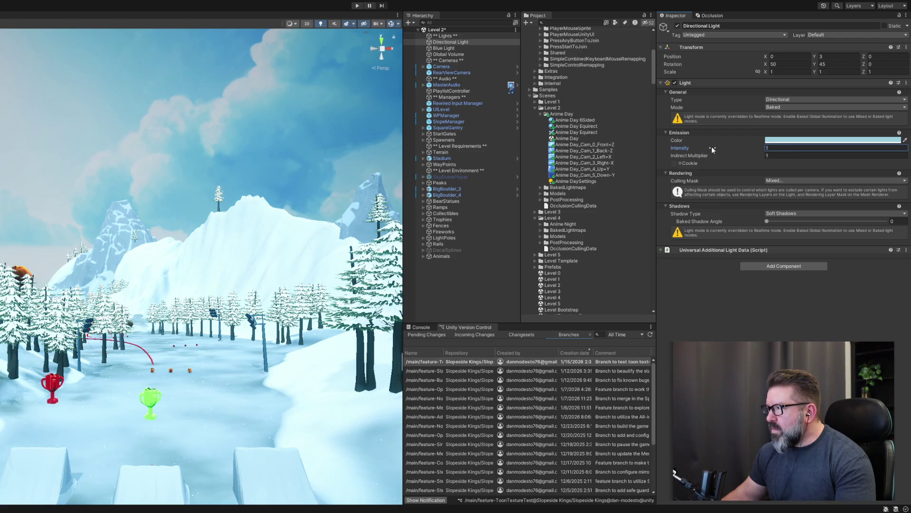
left_click_drag(711, 147, 708, 147)
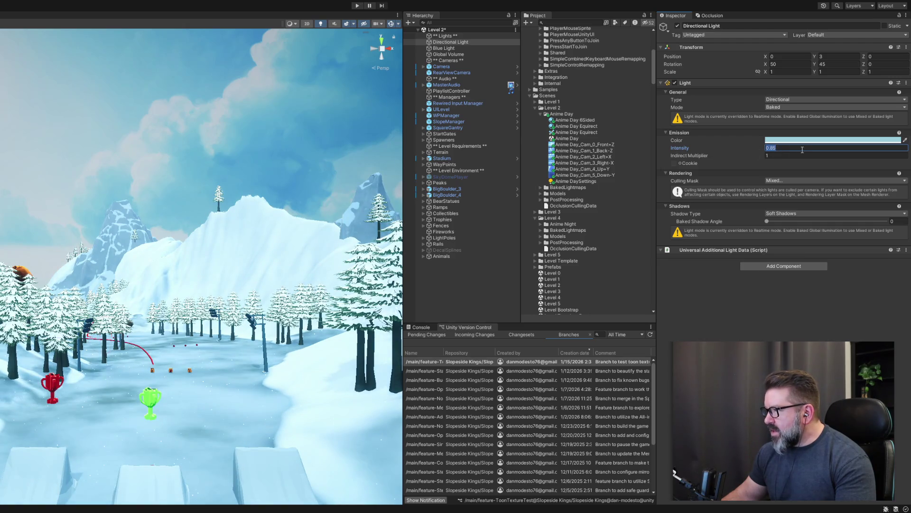
type("9")
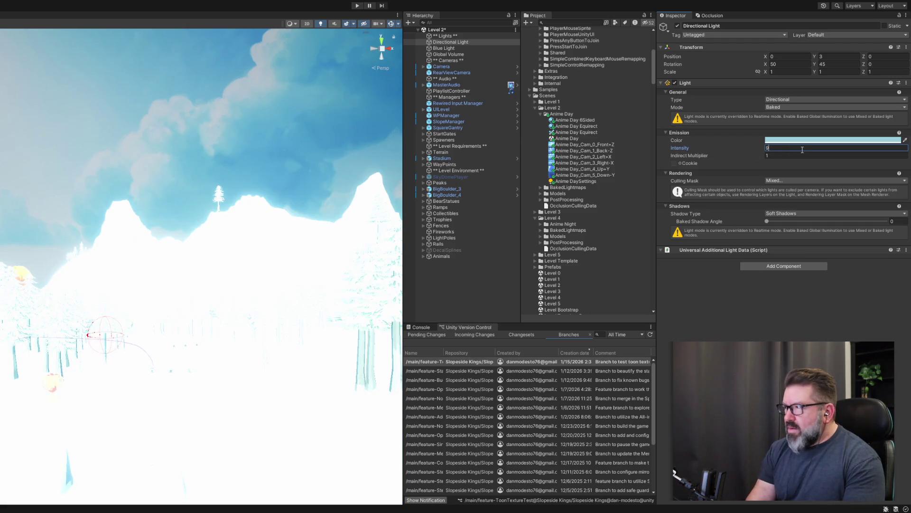
key("Left")
type("0.")
key("Right")
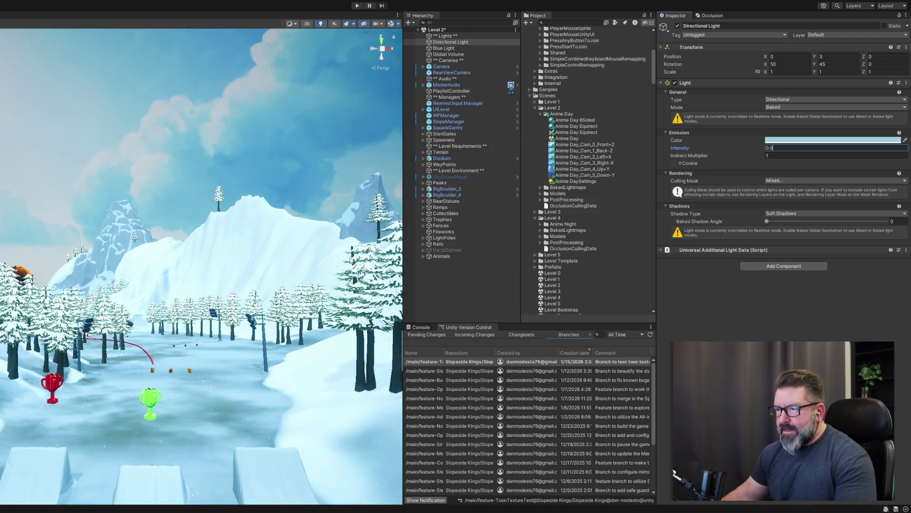
Fly the Scene view forward toward the trophies, trees and mountain
right_click(186, 267)
key("w")
left_click_drag(207, 303, 134, 274)
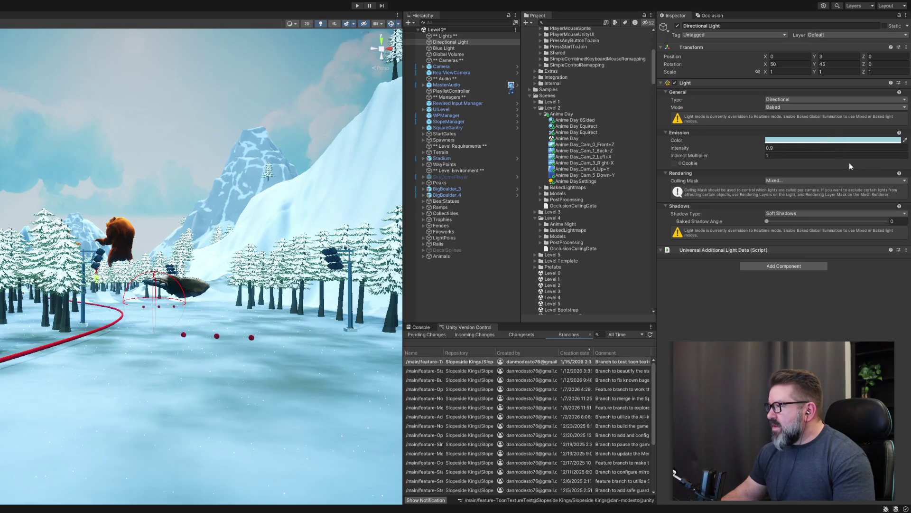
Cycle the light through yellow, green, cyan, pink and magenta tints, ending on pale blue
key("ctrl+z")
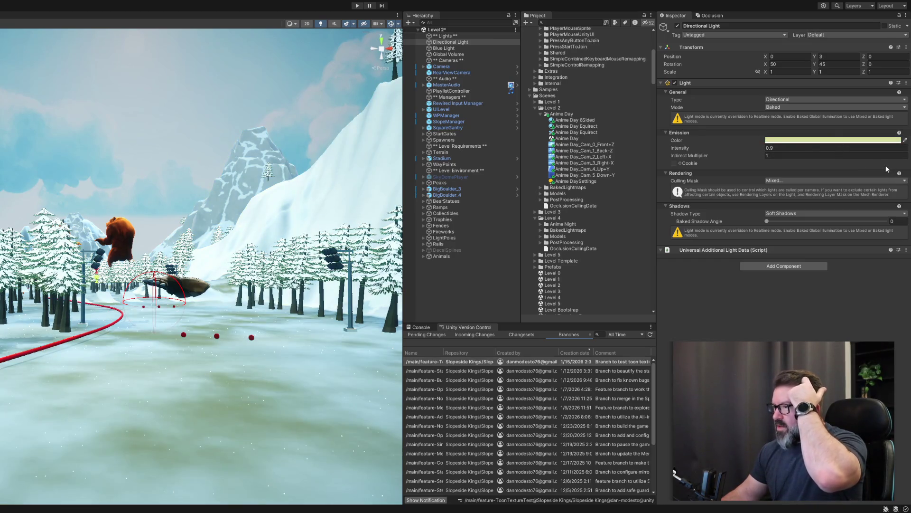
key("ctrl+z")
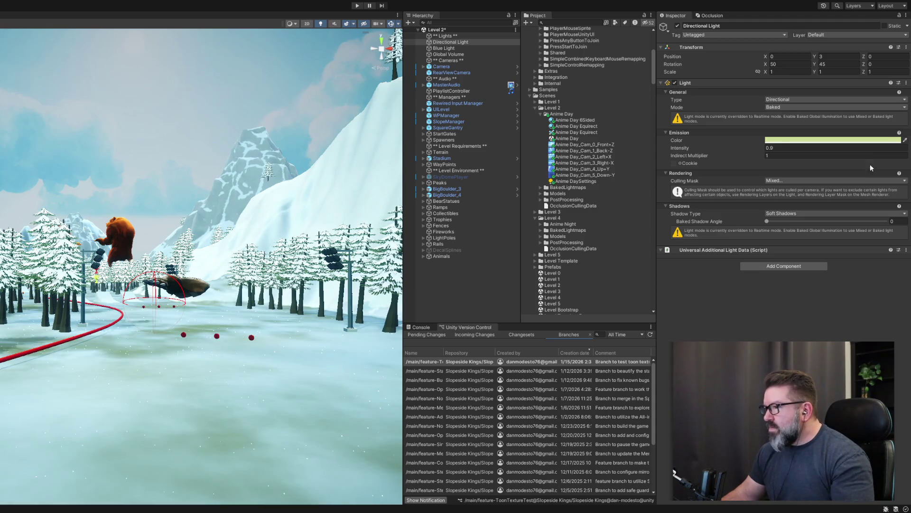
key("ctrl+z")
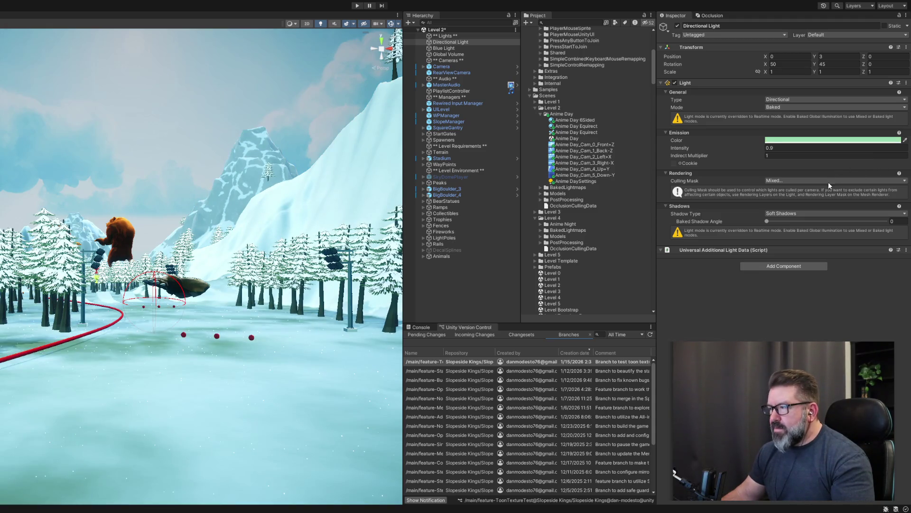
key("ctrl+z")
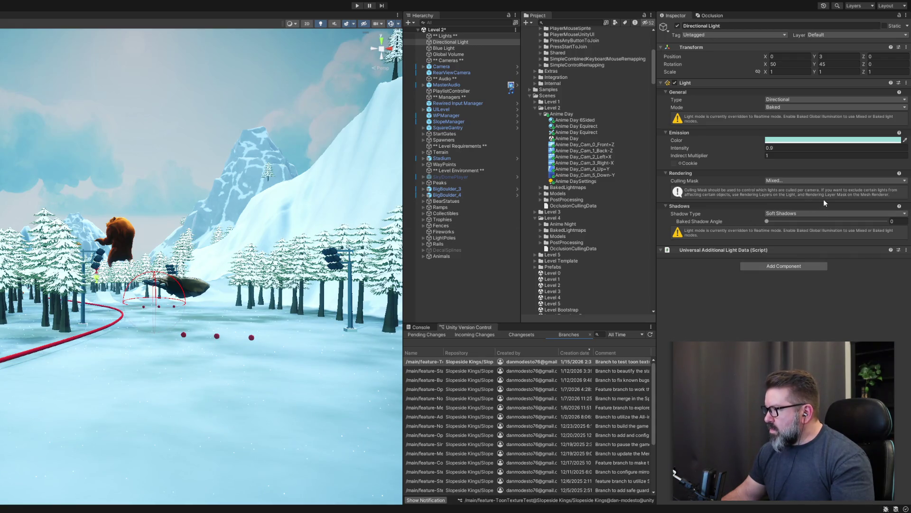
key("ctrl+z")
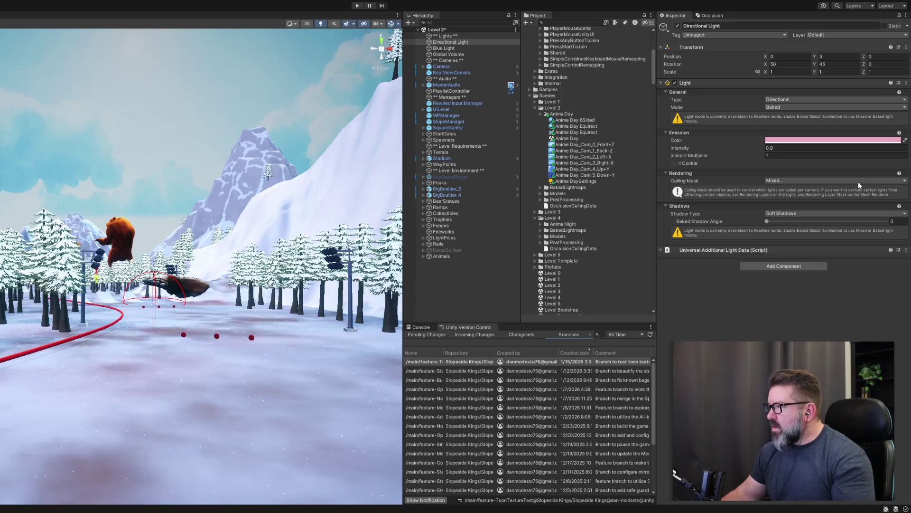
key("ctrl+z")
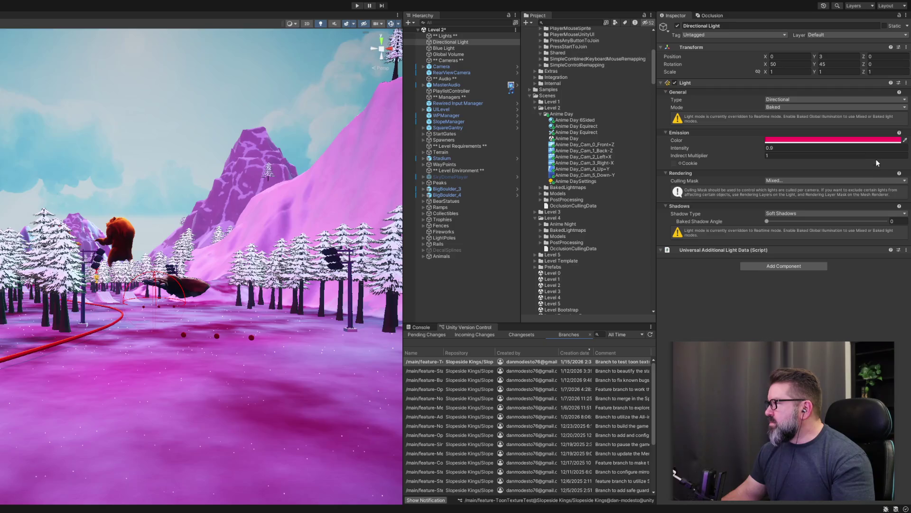
key("ctrl+z")
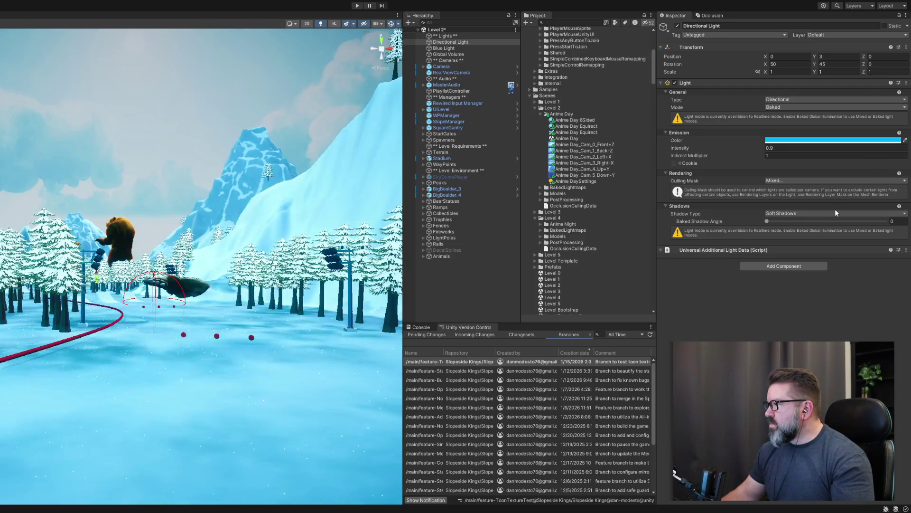
key("ctrl+z")
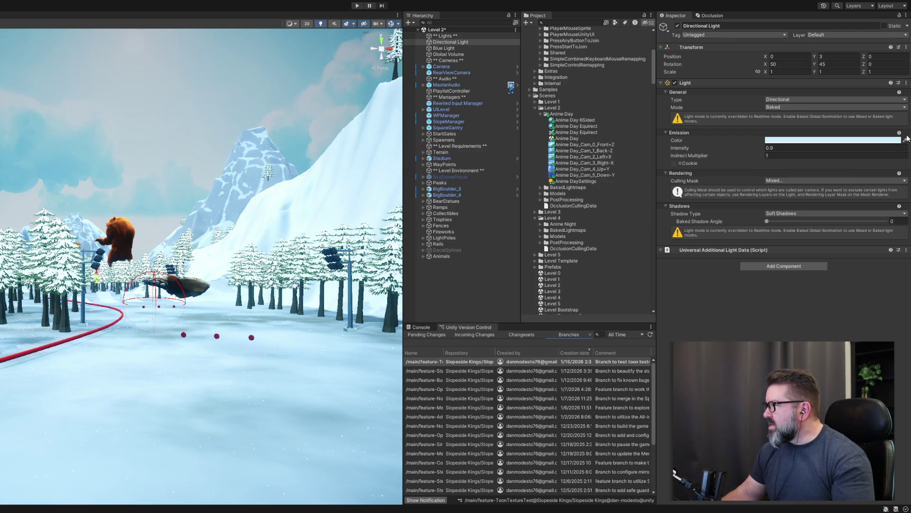
left_click(824, 150)
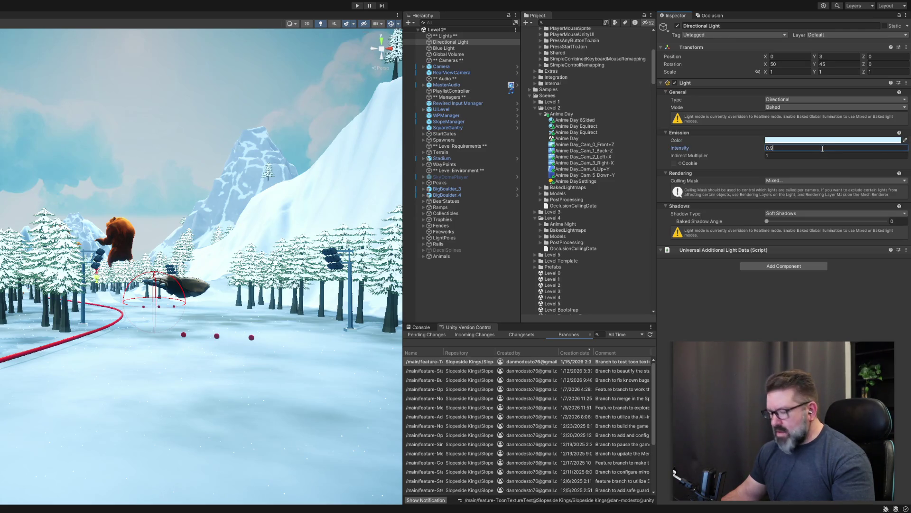
Change the light intensity from 0.9 to 0.95 and save the Level 2 scene
type("5")
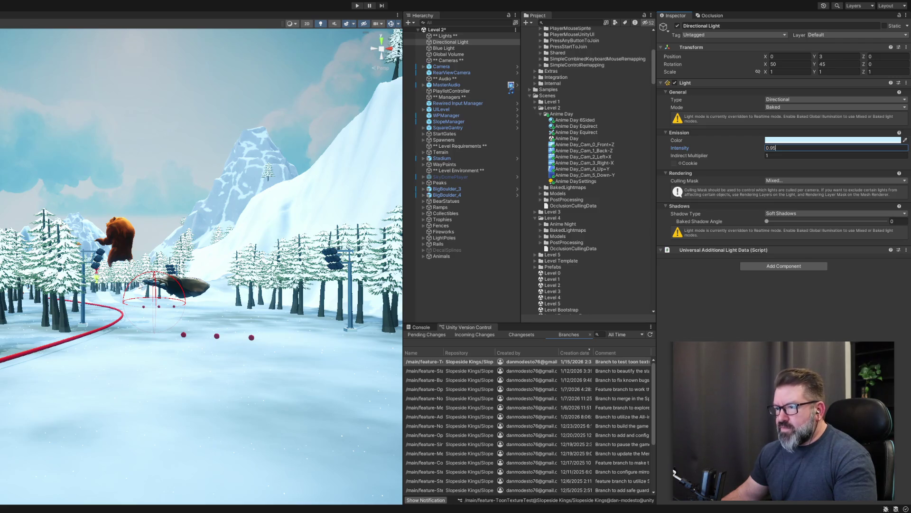
key("ctrl+s")
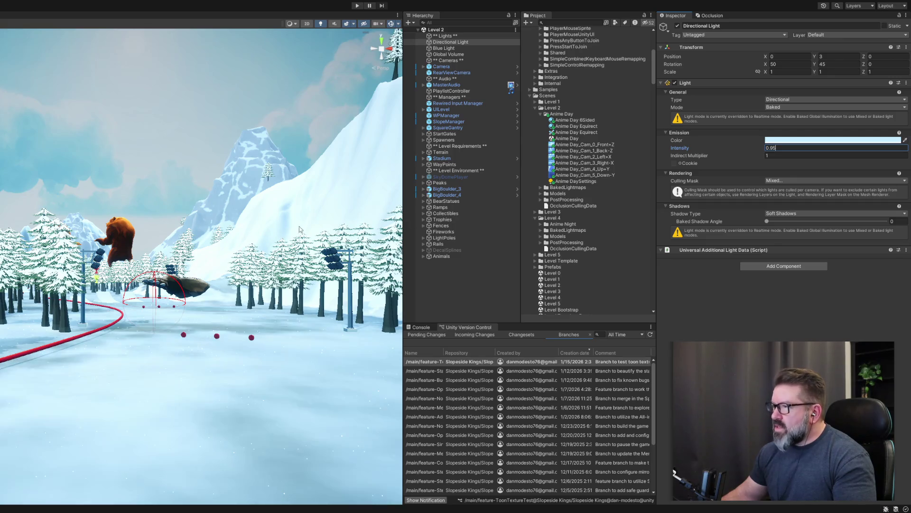
mouse_move(327, 194)
left_mouse_down()
mouse_move(345, 188)
mouse_move(342, 201)
mouse_move(271, 251)
mouse_move(258, 257)
mouse_move(269, 240)
mouse_move(84, 328)
mouse_move(80, 214)
mouse_move(361, 227)
mouse_move(348, 232)
left_mouse_up()
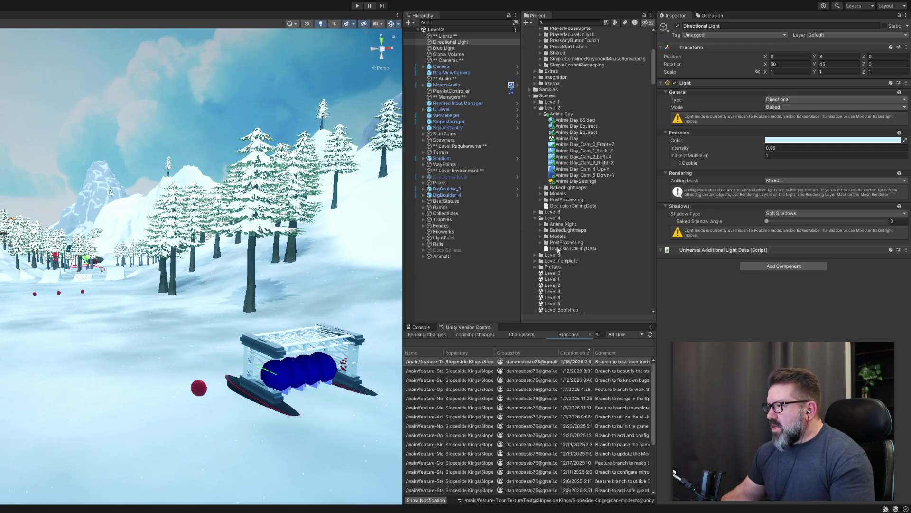
Open the Level Bootstrap scene and start Play mode
scroll(580, 207, "down", 10)
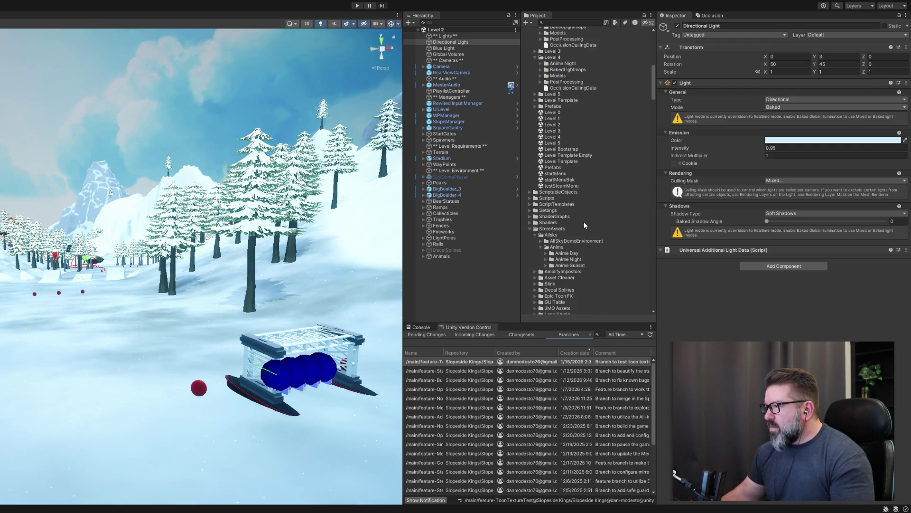
left_click(551, 125)
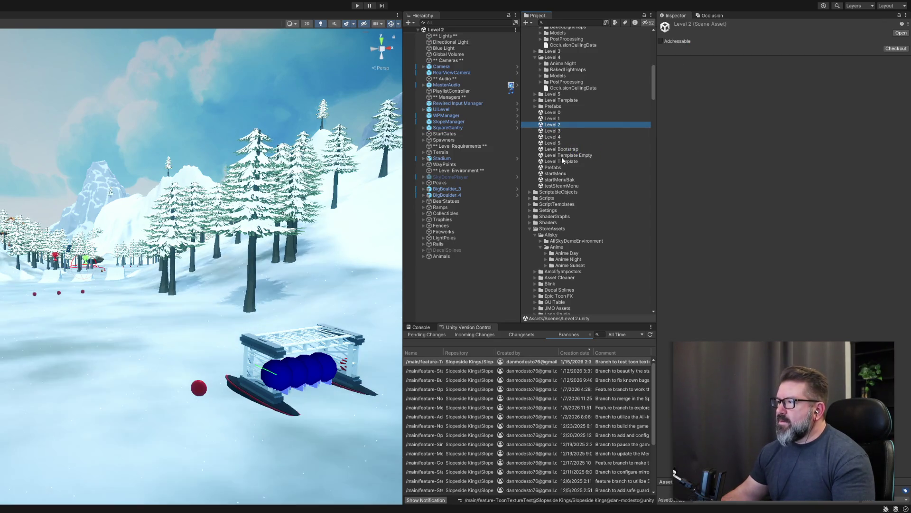
double_click(561, 149)
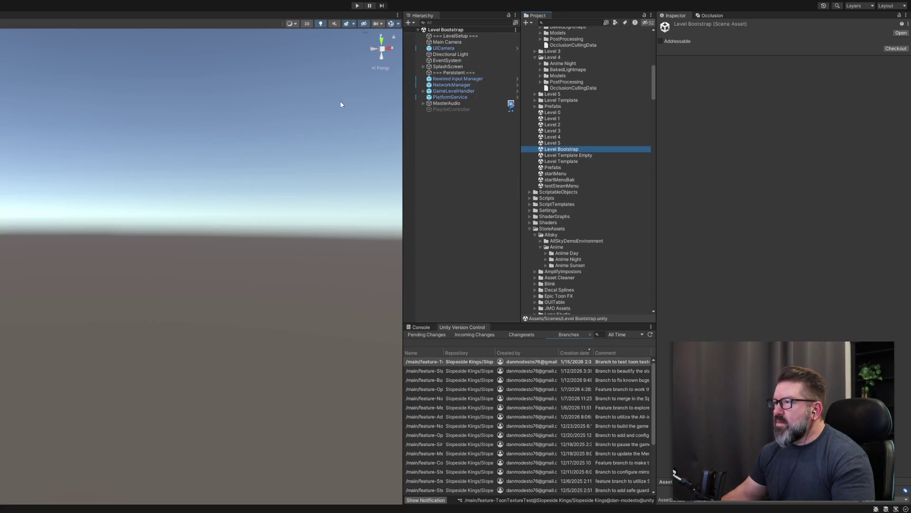
left_click(356, 6)
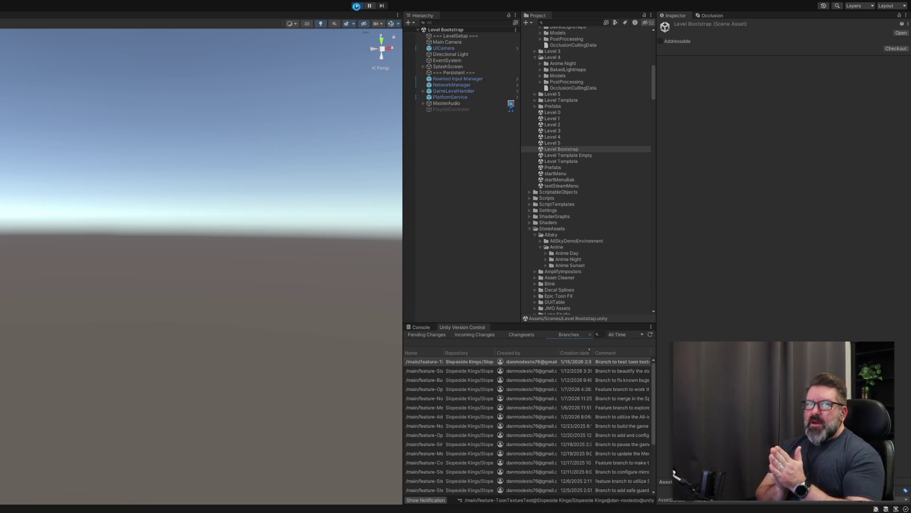
left_click(357, 6)
left_click(357, 6)
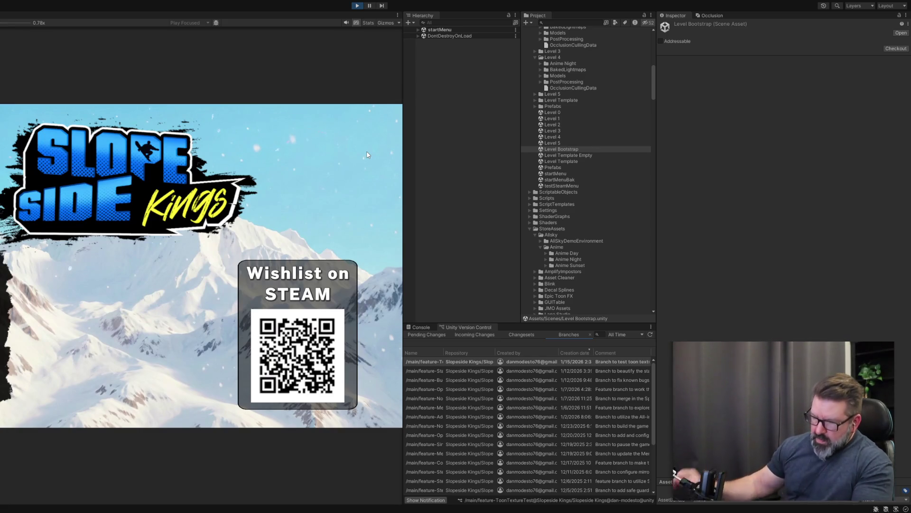
Pass the title screen, confirm the character, and pick the next level to load
key("Return")
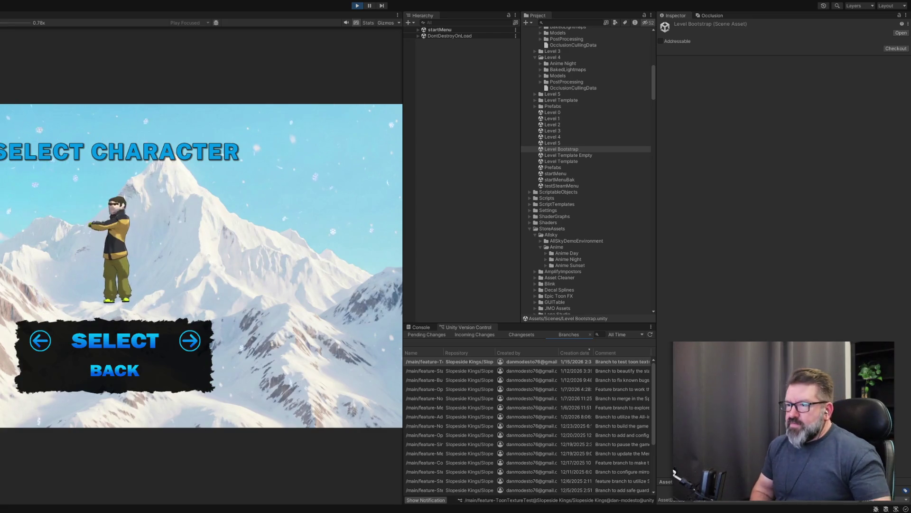
key("Return")
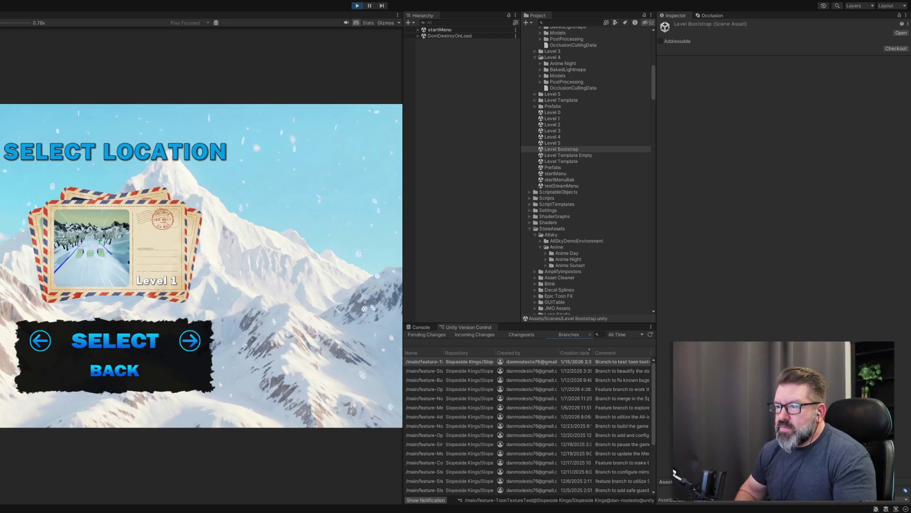
key("Right")
key("Return")
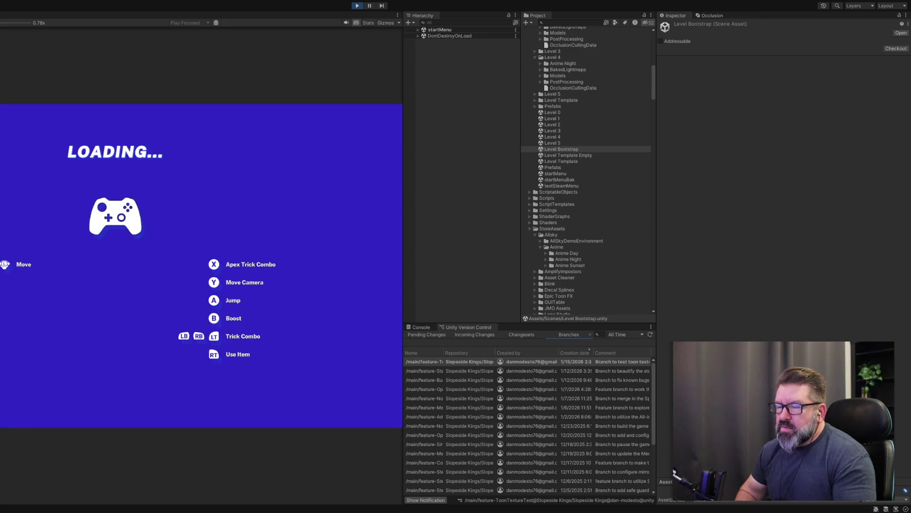
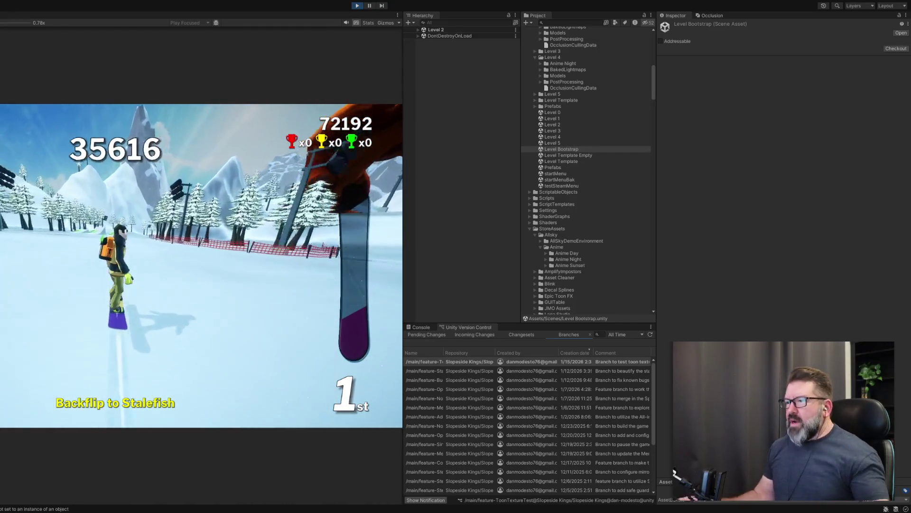
Exit play mode and open the Level 2 scene from the Scenes folder
left_click(358, 7)
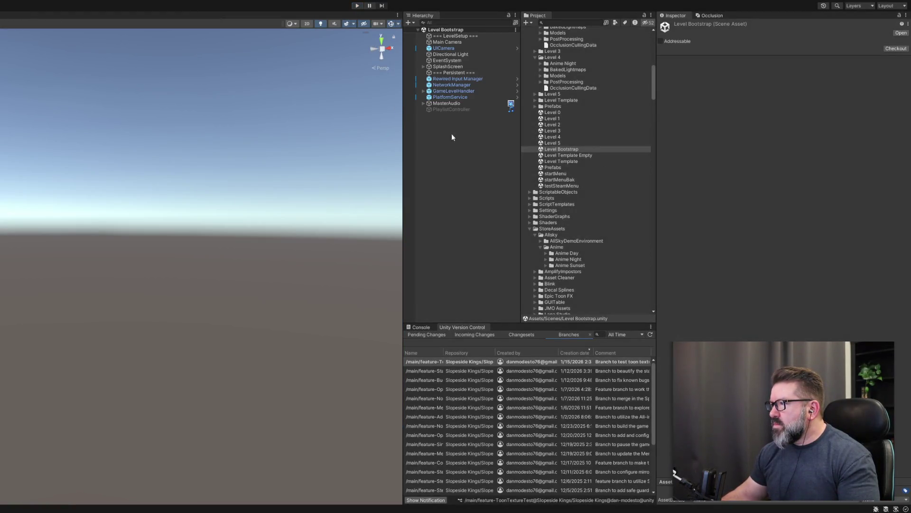
left_click(552, 126)
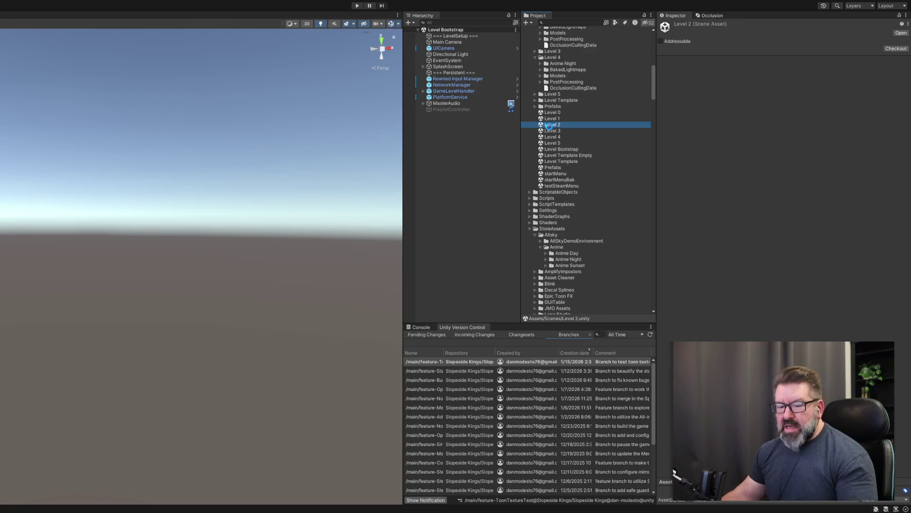
double_click(549, 125)
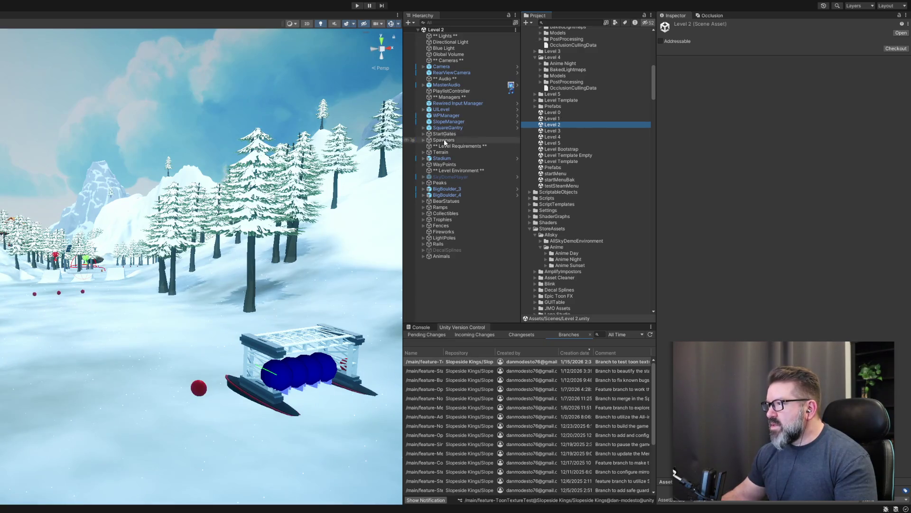
Collapse the Level 4 and Anime Day folders, then delete Level 2's Anime Day skybox folder
scroll(558, 91, "up", 2)
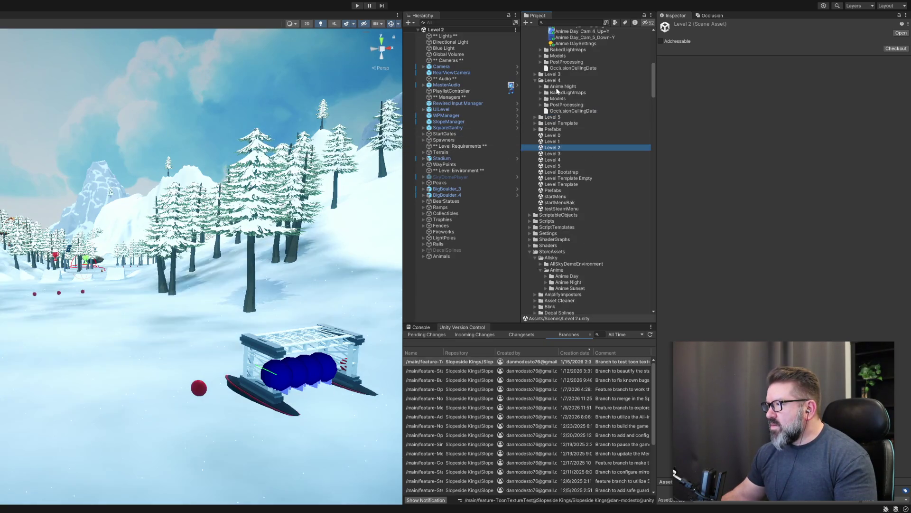
scroll(566, 88, "up", 4)
left_click(534, 149)
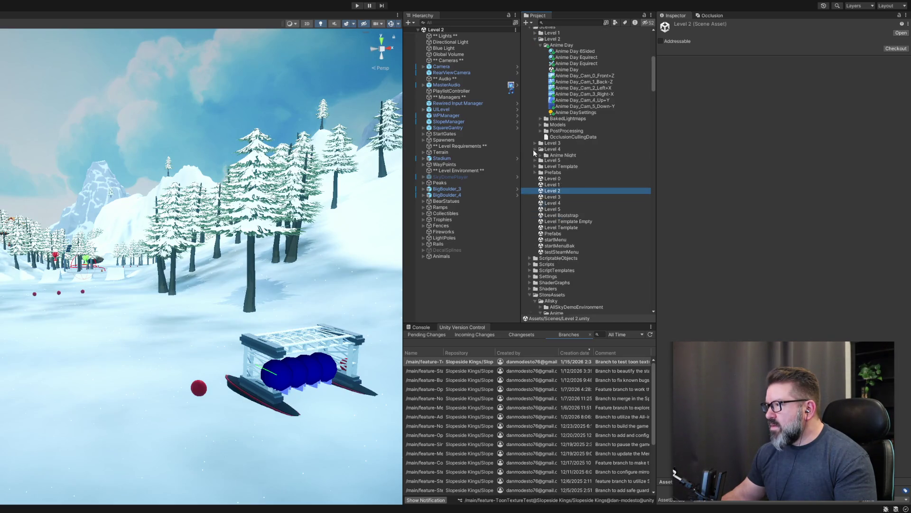
left_click(540, 45)
left_click(562, 47)
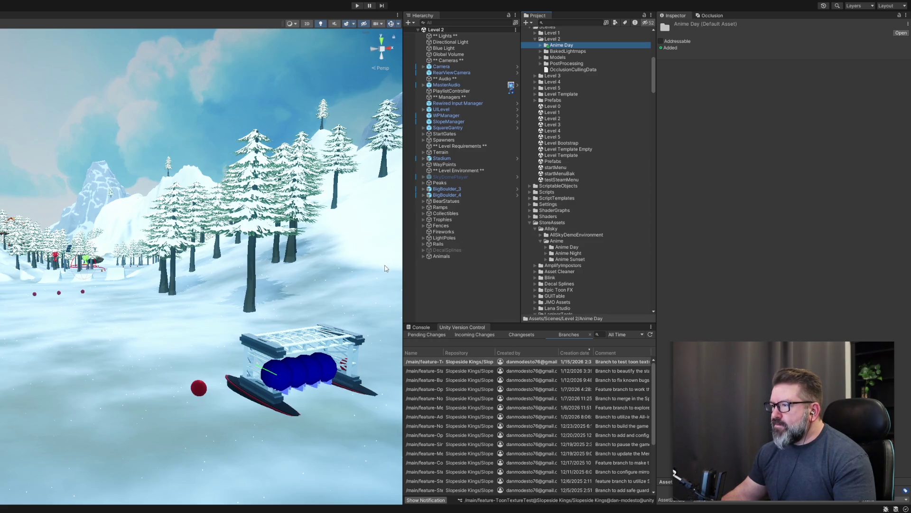
key("Delete")
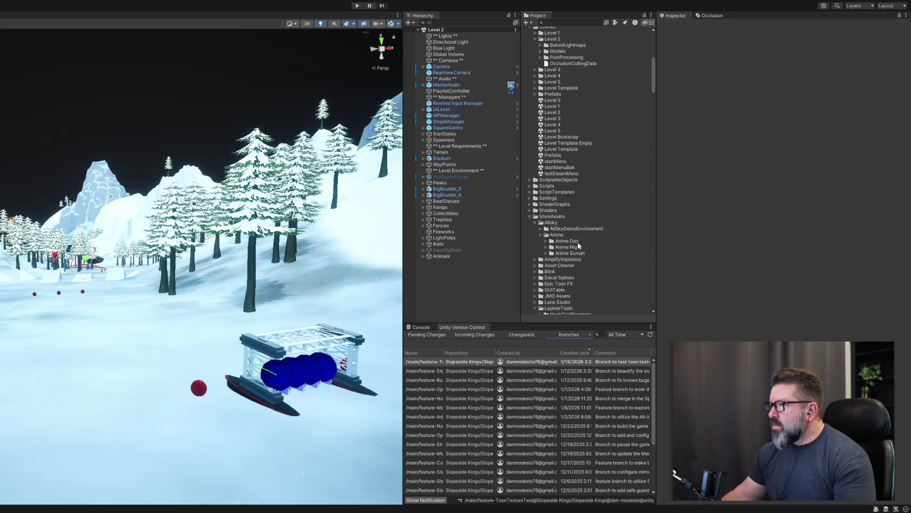
Move Anime Sunset1 into the Level 2 folder and drag its Anime SunsetSettings into the scene
left_click(568, 254)
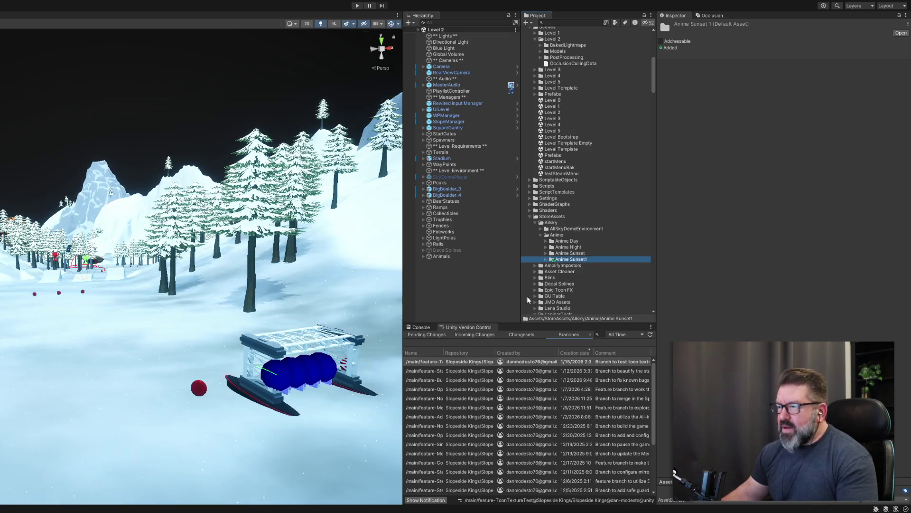
mouse_move(573, 263)
left_mouse_down()
mouse_move(588, 119)
mouse_move(568, 45)
left_mouse_up()
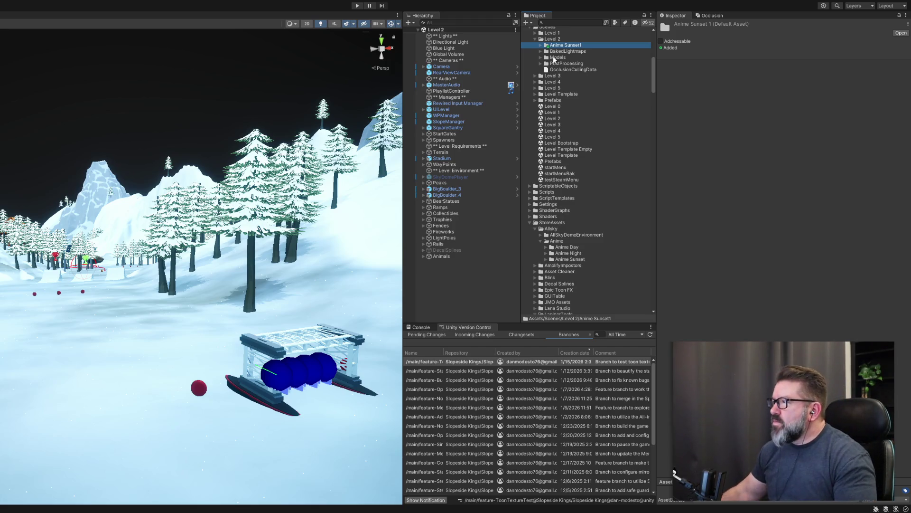
left_click(540, 45)
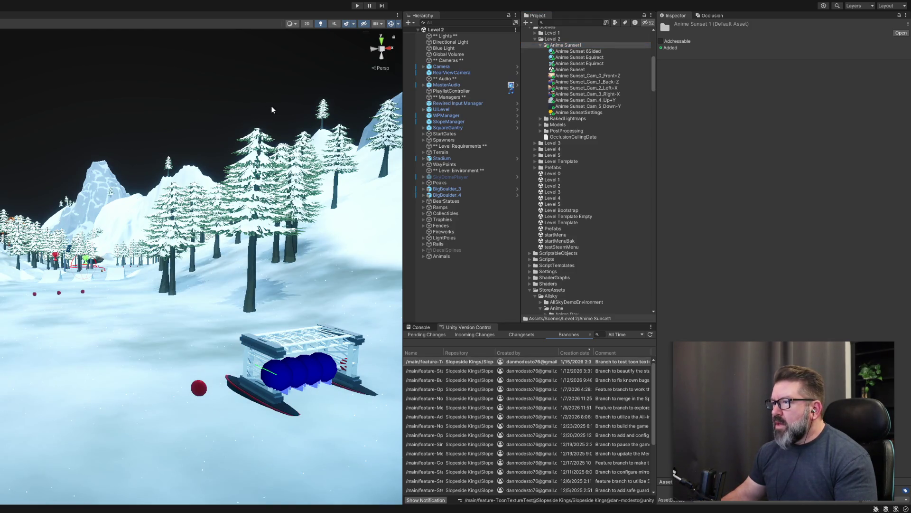
mouse_move(578, 111)
left_mouse_down()
mouse_move(433, 92)
mouse_move(307, 109)
left_mouse_up()
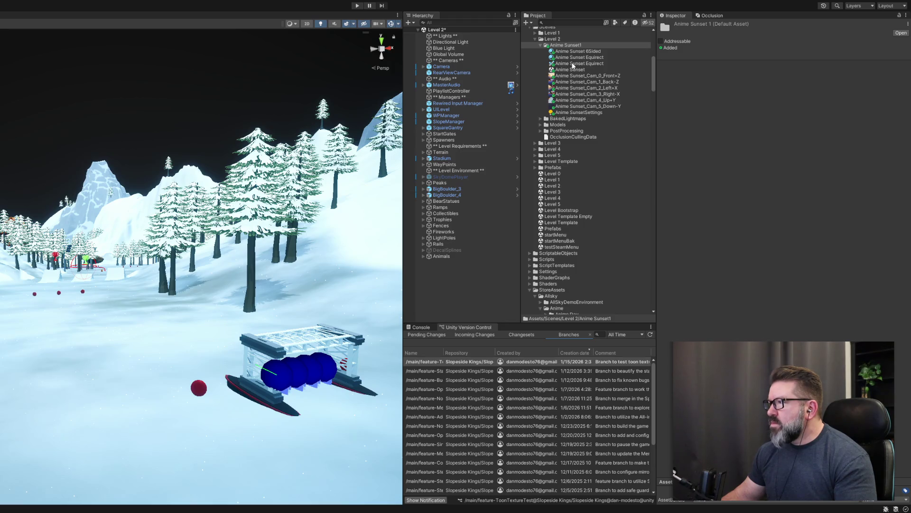
Drag Anime Sunset Equirect into the Scene view to give Level 2 the orange sunset sky
mouse_move(578, 57)
left_mouse_down()
mouse_move(356, 81)
mouse_move(288, 106)
left_mouse_up()
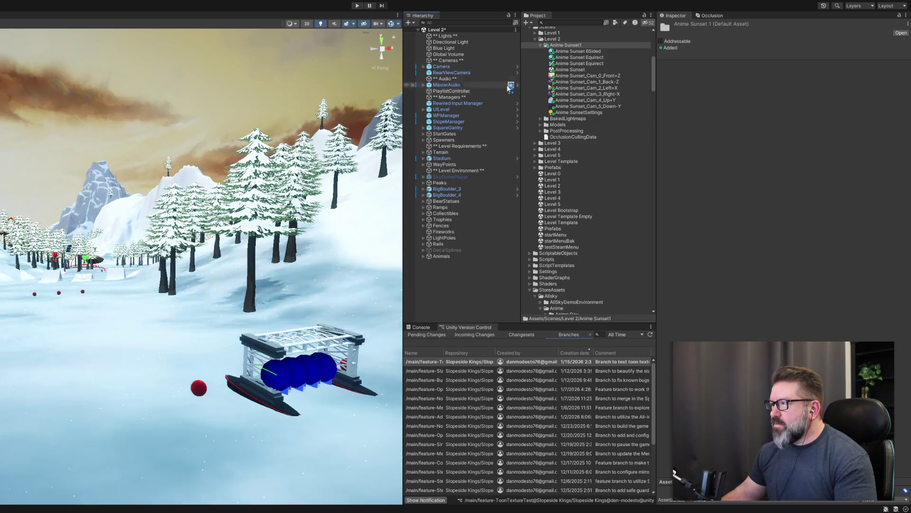
left_click(445, 43)
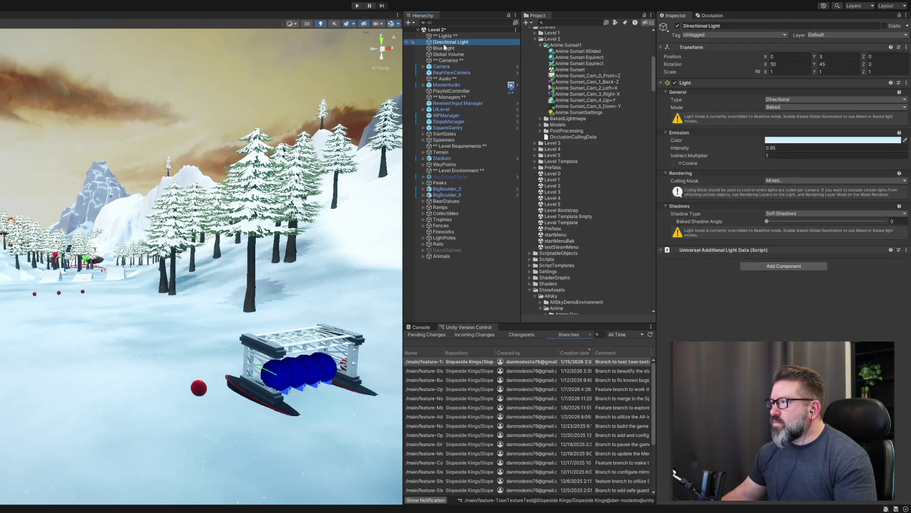
Set the Directional Light's intensity to 1 and tint its colour a warm cream
left_click(785, 148)
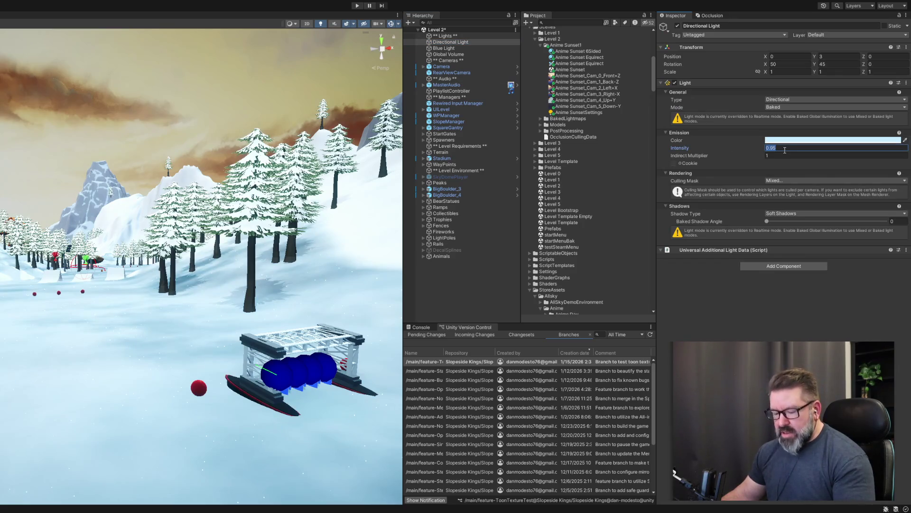
type("1")
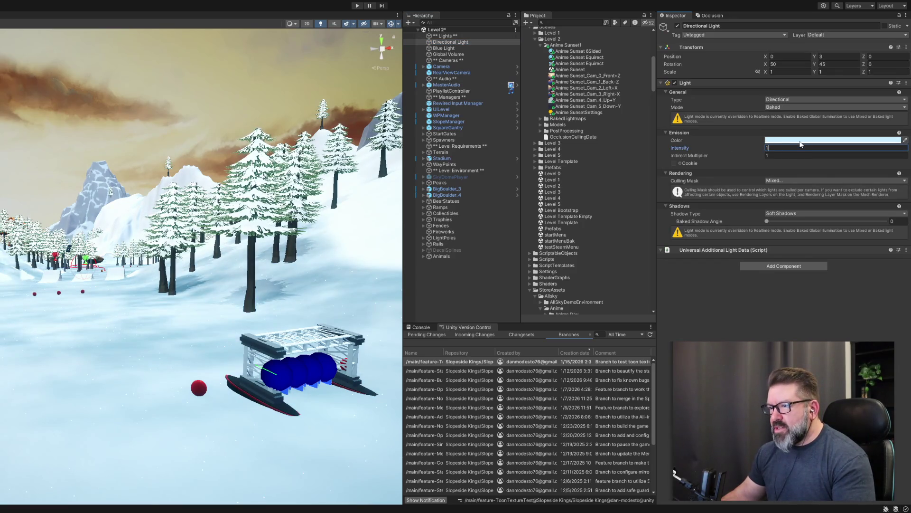
key("Return")
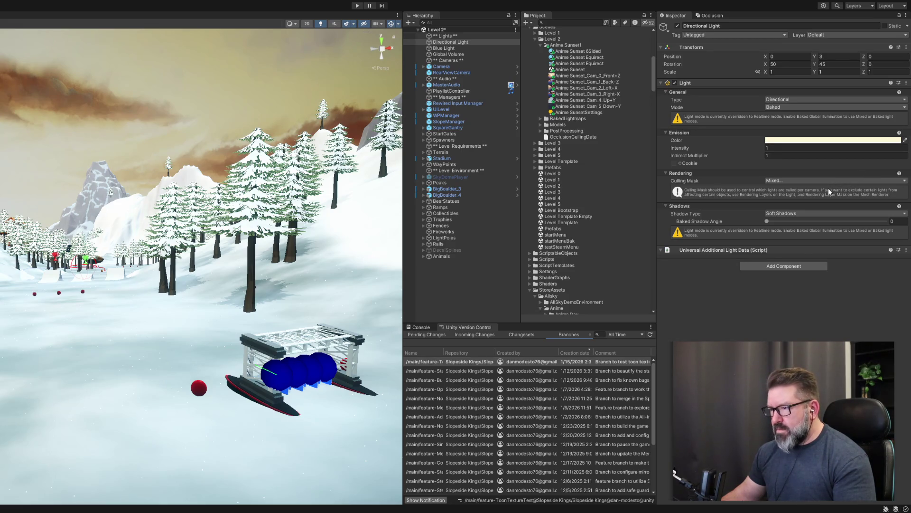
left_click(888, 139)
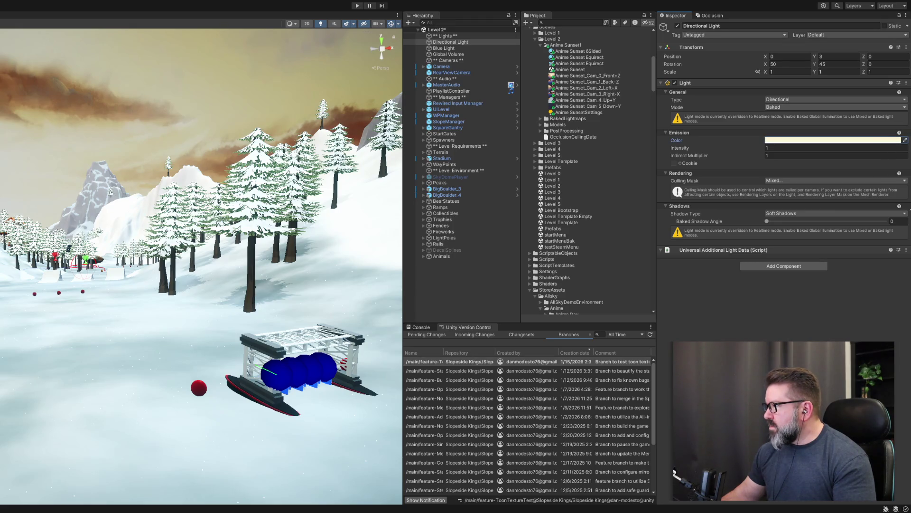
mouse_move(204, 333)
left_mouse_down()
mouse_move(185, 350)
mouse_move(223, 363)
mouse_move(205, 300)
left_mouse_up()
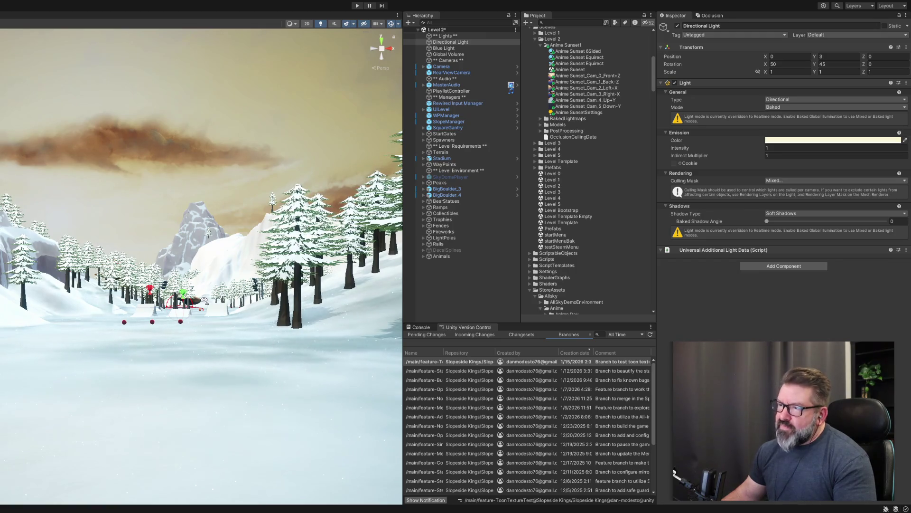
Enable the SkyDomePlayer object with its Inspector active checkbox
mouse_move(205, 300)
left_mouse_down()
mouse_move(240, 299)
mouse_move(233, 305)
left_mouse_up()
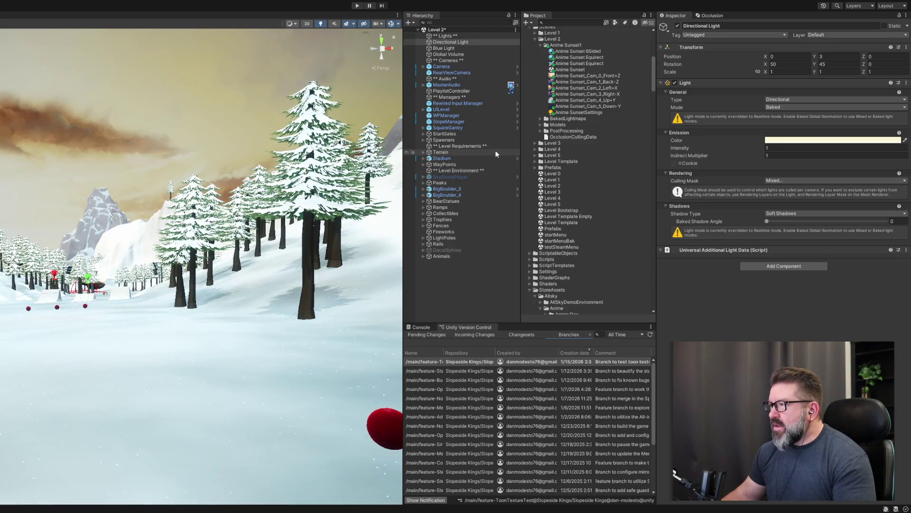
left_click(446, 177)
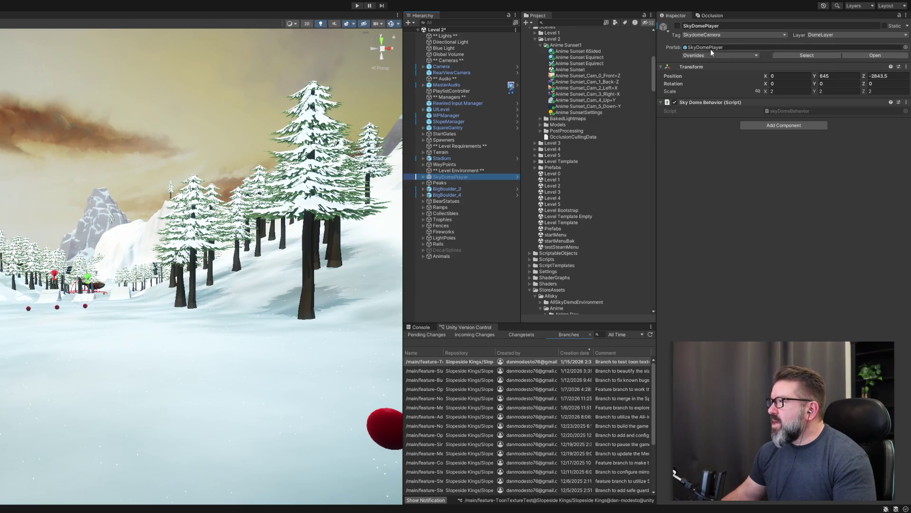
left_click(677, 25)
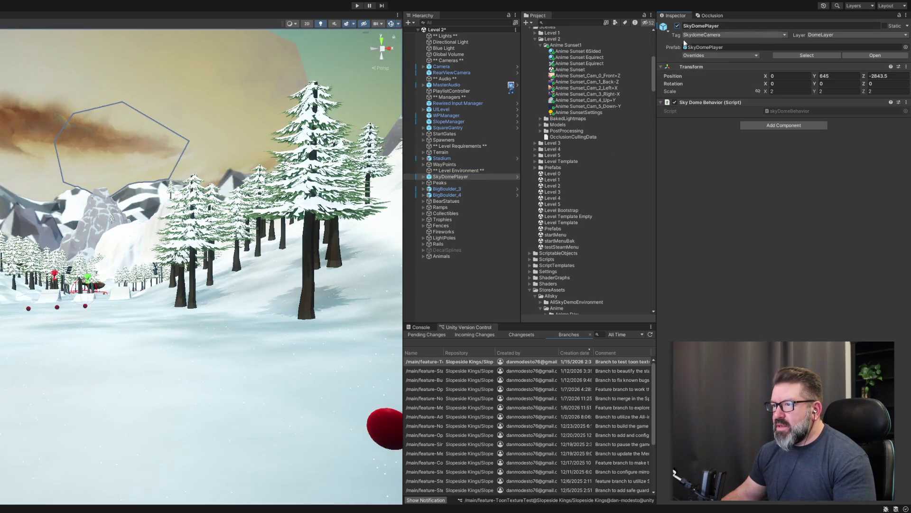
Fly around the Scene view to inspect the sky dome over the slope and mountains
mouse_move(185, 214)
left_mouse_down()
mouse_move(183, 175)
mouse_move(259, 185)
mouse_move(209, 115)
mouse_move(183, 254)
mouse_move(202, 267)
left_mouse_up()
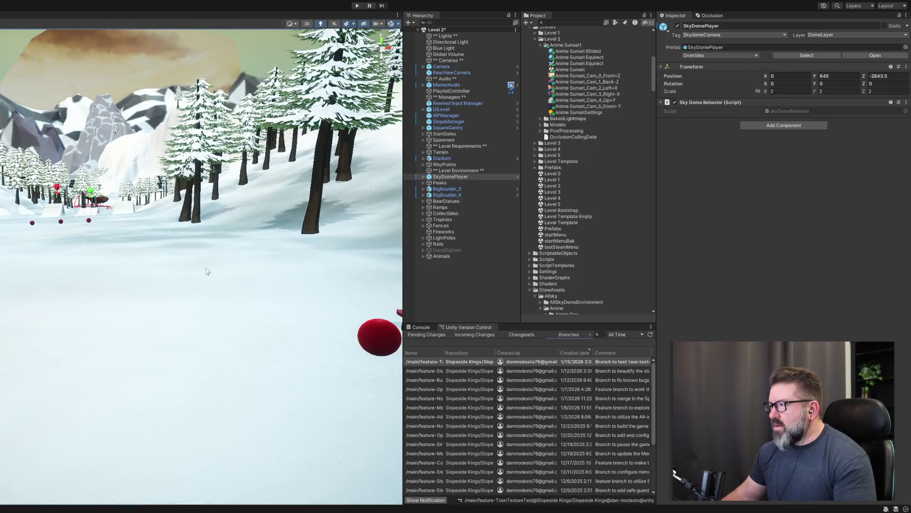
left_click_drag(254, 256, 240, 310)
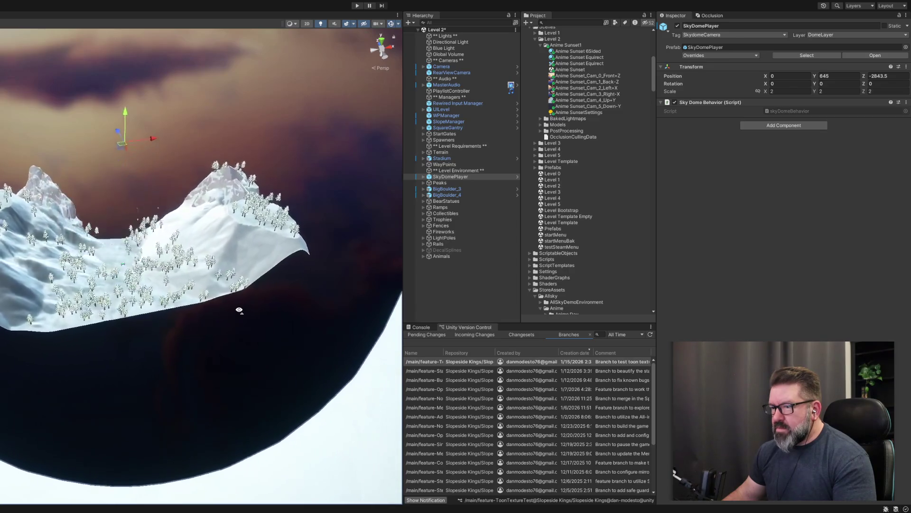
scroll(239, 310, "up", 10)
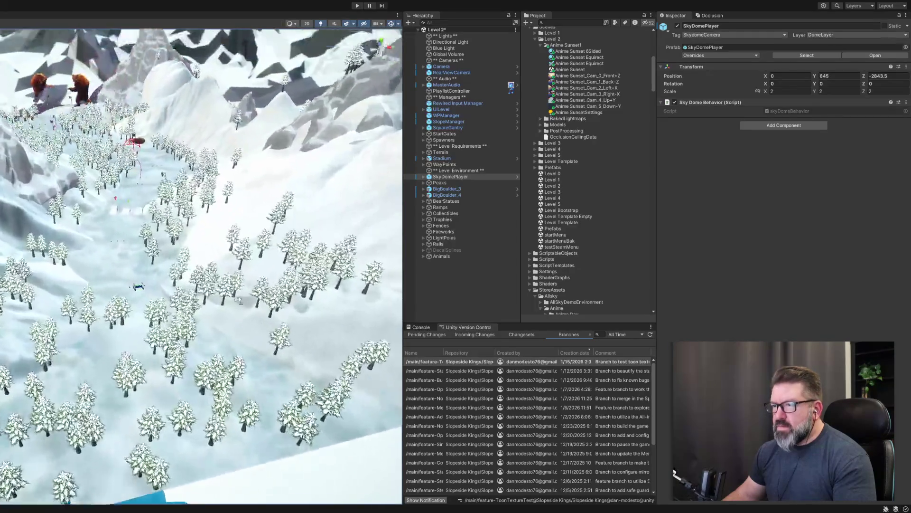
left_click_drag(239, 300, 228, 273)
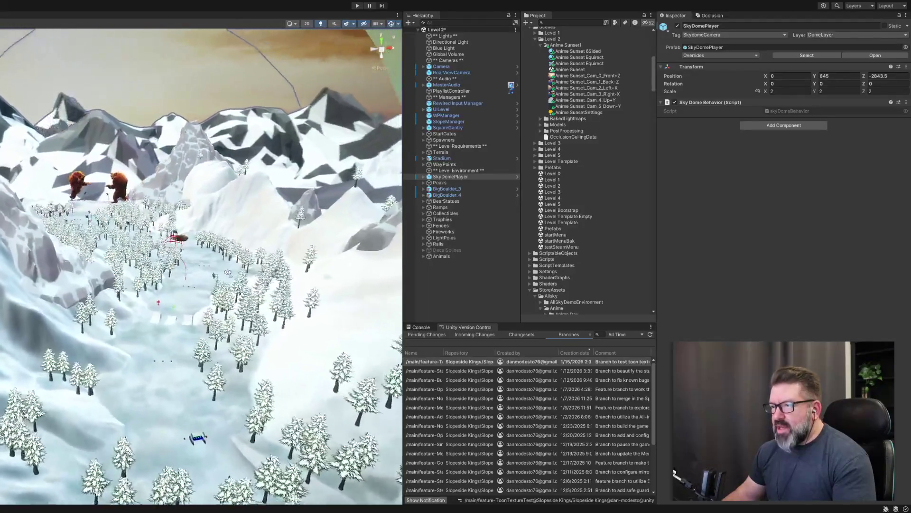
scroll(230, 272, "up", 5)
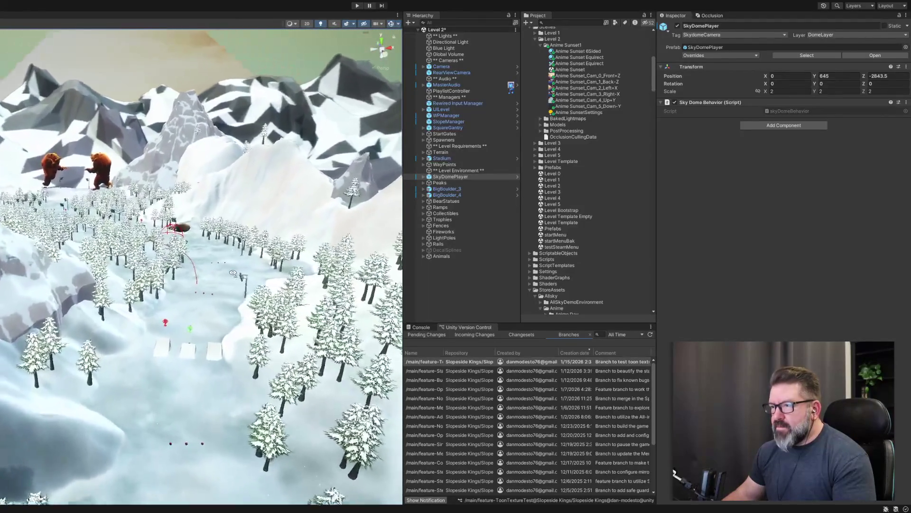
scroll(233, 273, "up", 6)
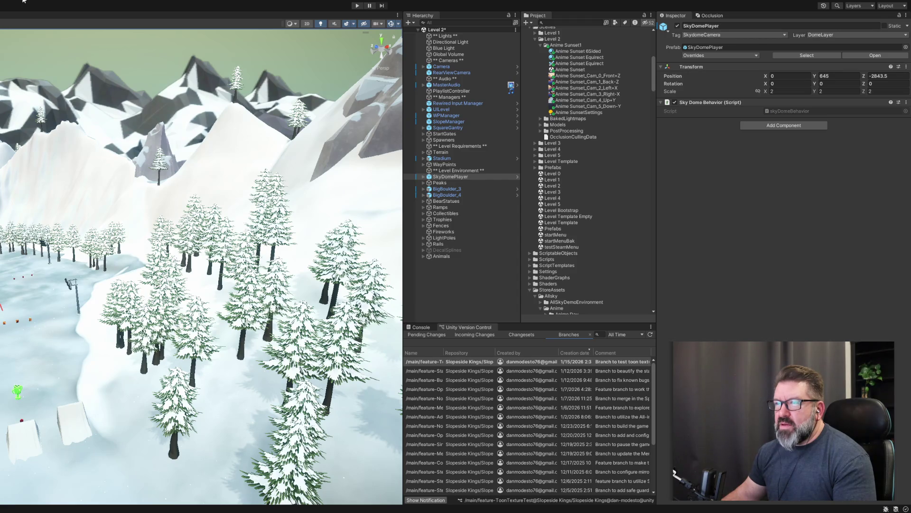
left_click(559, 46)
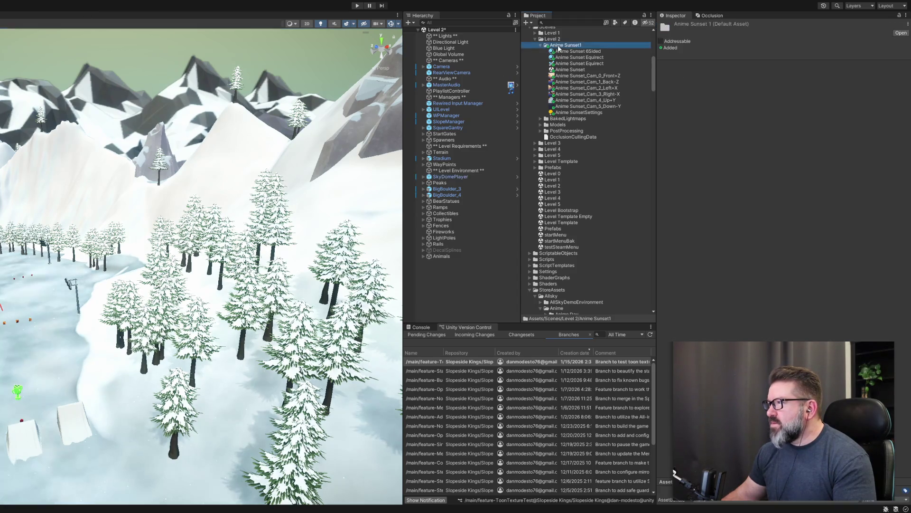
Collapse Anime Sunset1 and toggle SkyDomePlayer off and back on to compare the sky dome
left_click(541, 46)
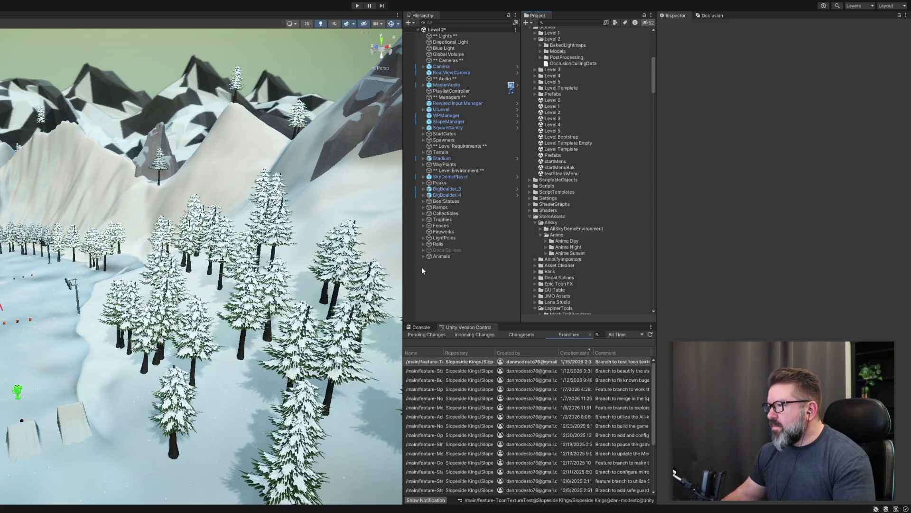
left_click(451, 176)
left_click(678, 26)
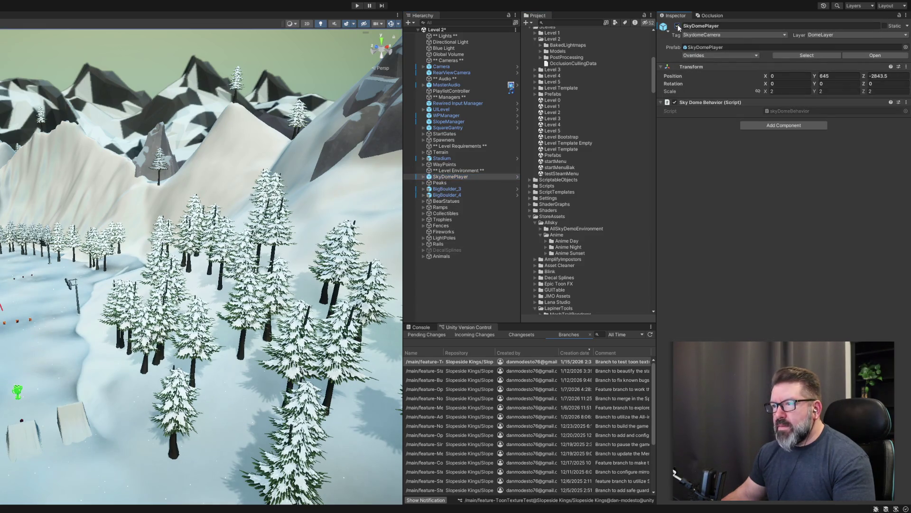
left_click(678, 26)
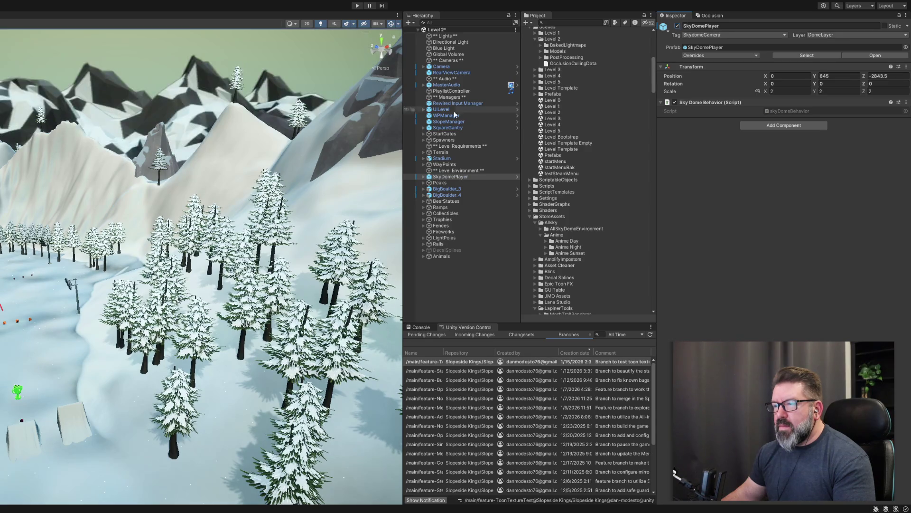
scroll(322, 364, "up", 10)
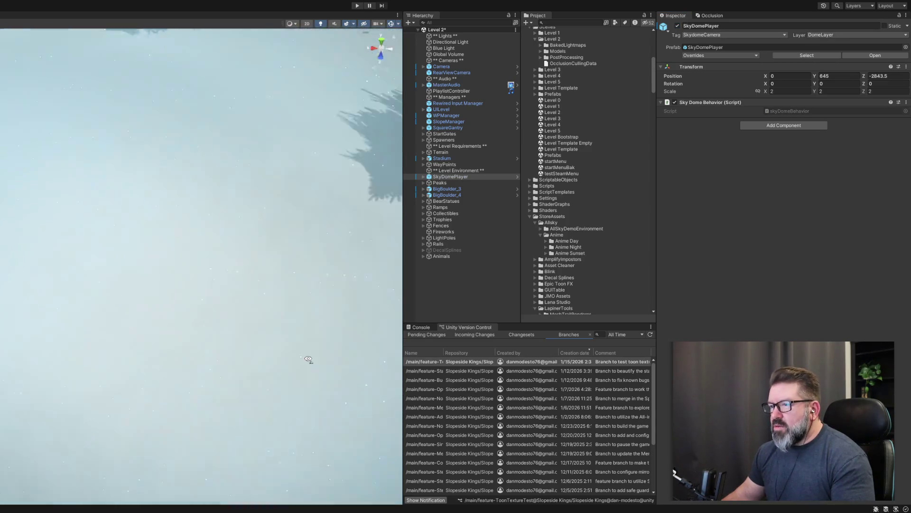
scroll(322, 364, "down", 10)
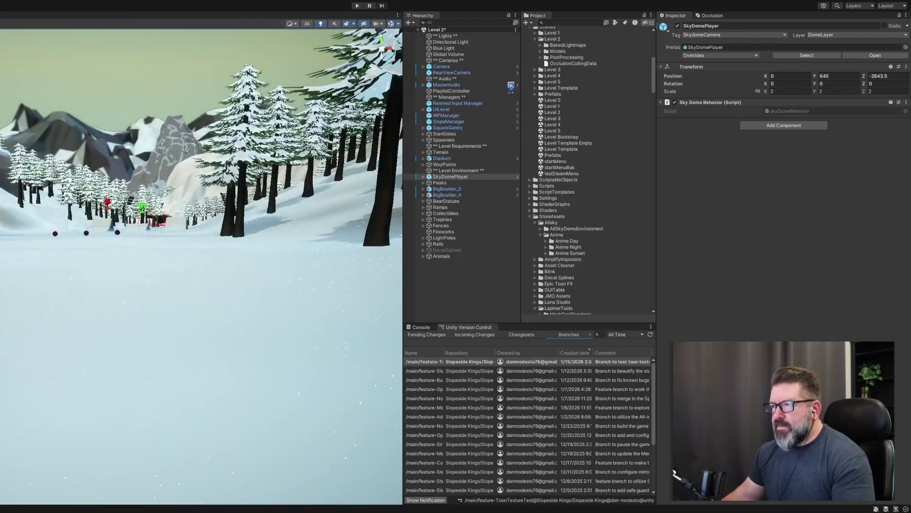
scroll(569, 167, "up", 5)
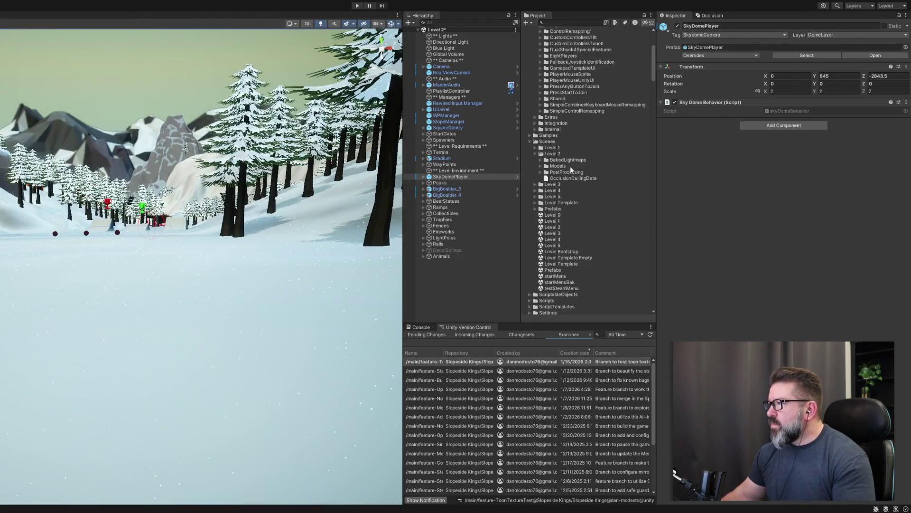
scroll(570, 167, "up", 5)
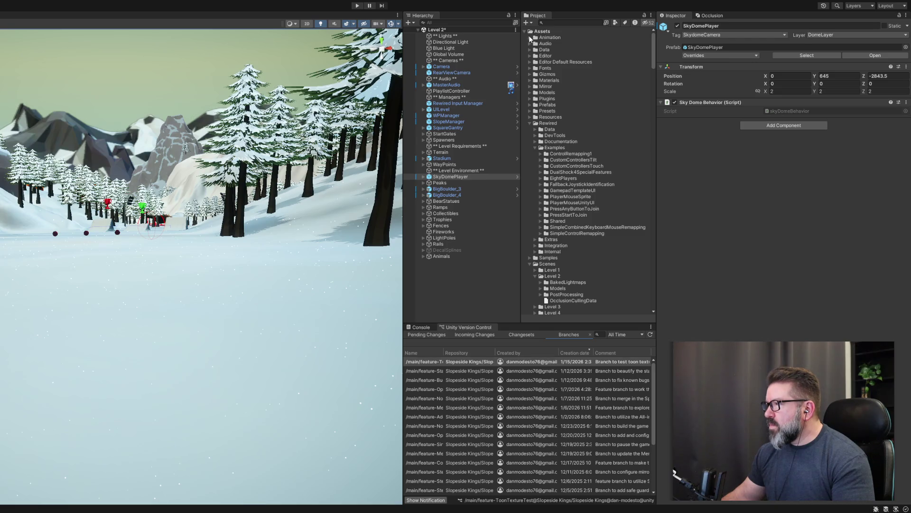
left_click(441, 66)
Set the camera's far clipping plane to 12000 and orbit the view to check distant scenery
left_click(796, 160)
type("12000")
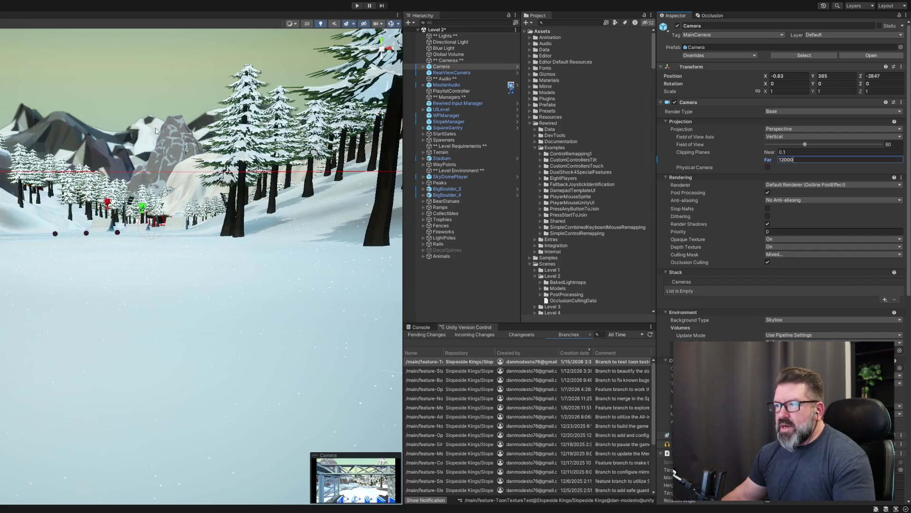
mouse_move(160, 160)
left_mouse_down()
mouse_move(98, 160)
mouse_move(133, 152)
left_mouse_up()
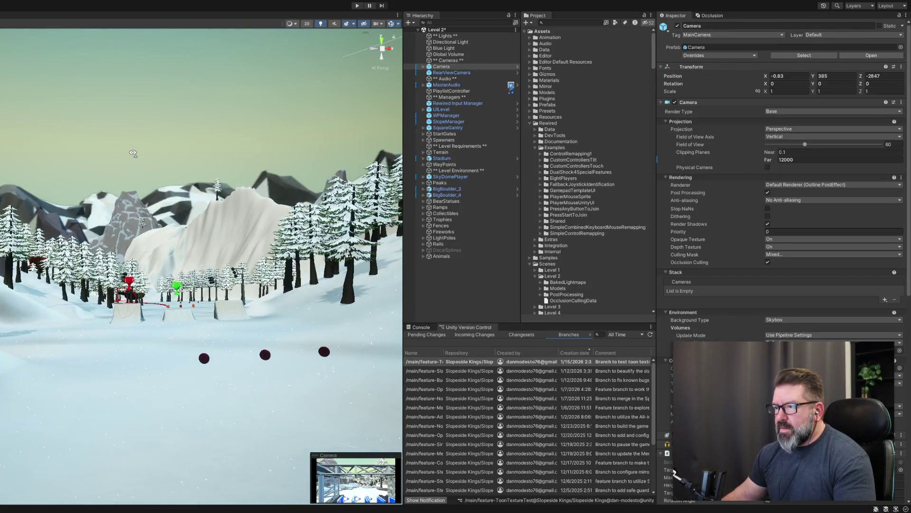
left_click_drag(132, 153, 147, 168)
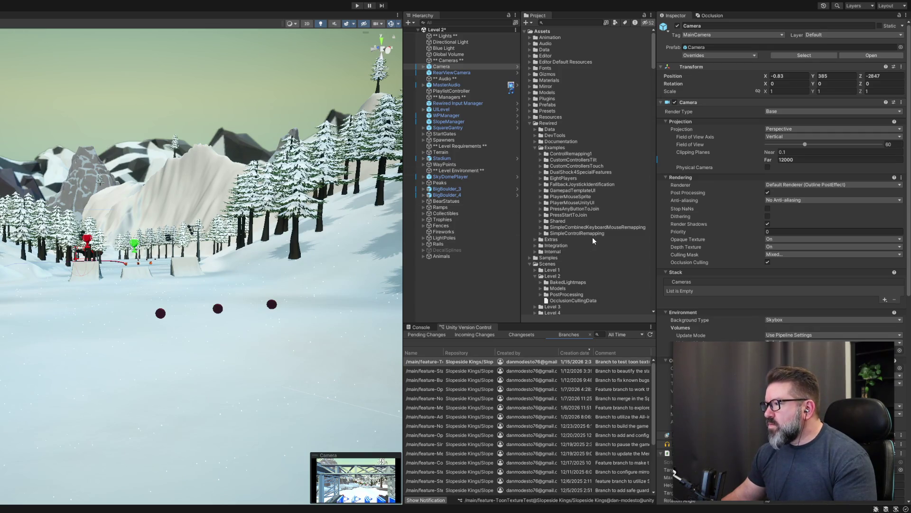
scroll(592, 241, "down", 5)
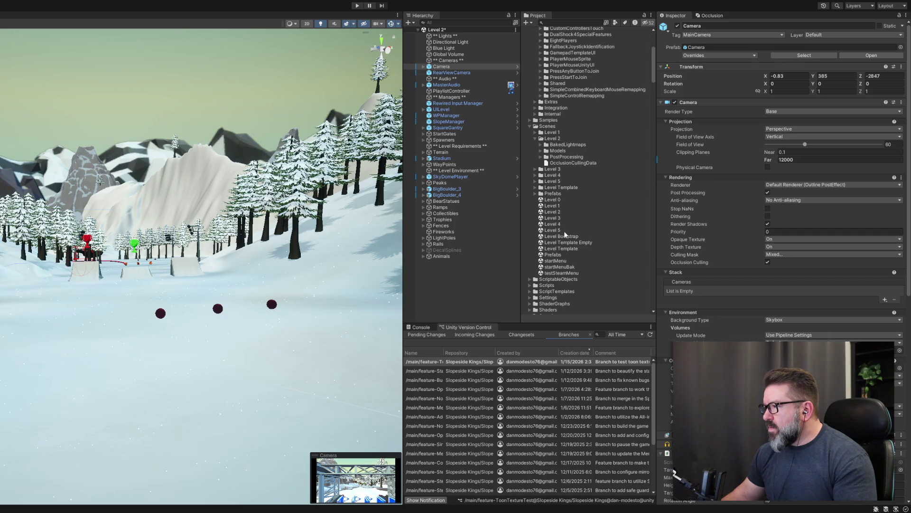
left_click(559, 236)
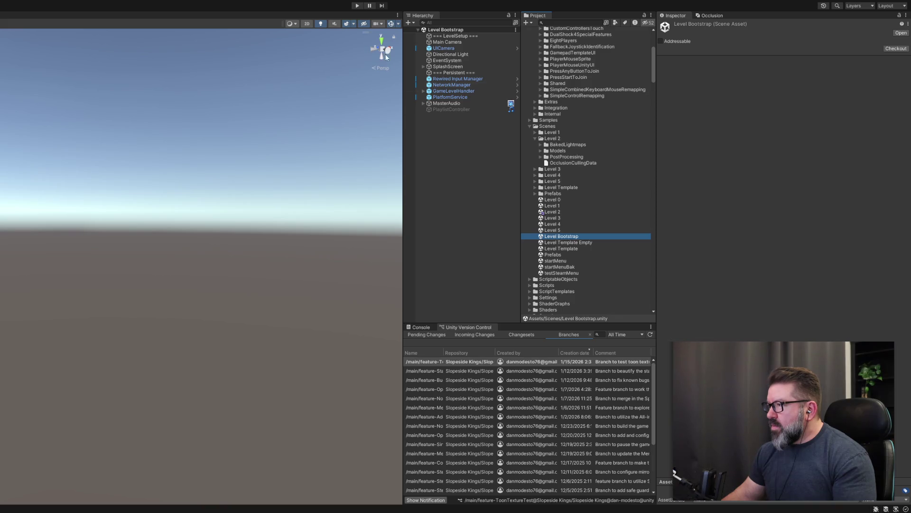
Run the game from Level Bootstrap through to the Select Character menu
left_click(357, 5)
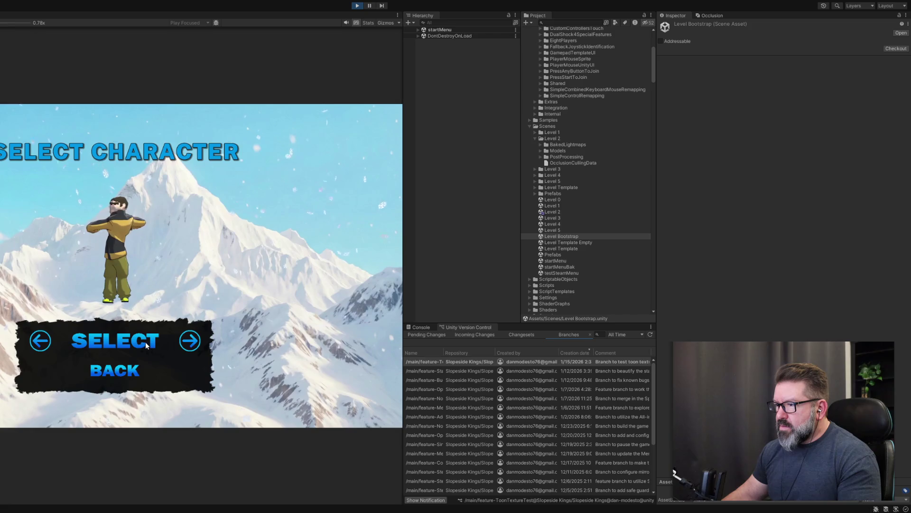
Select the snowboarder character and the Level 3 location to start riding Level 3
left_click(146, 345)
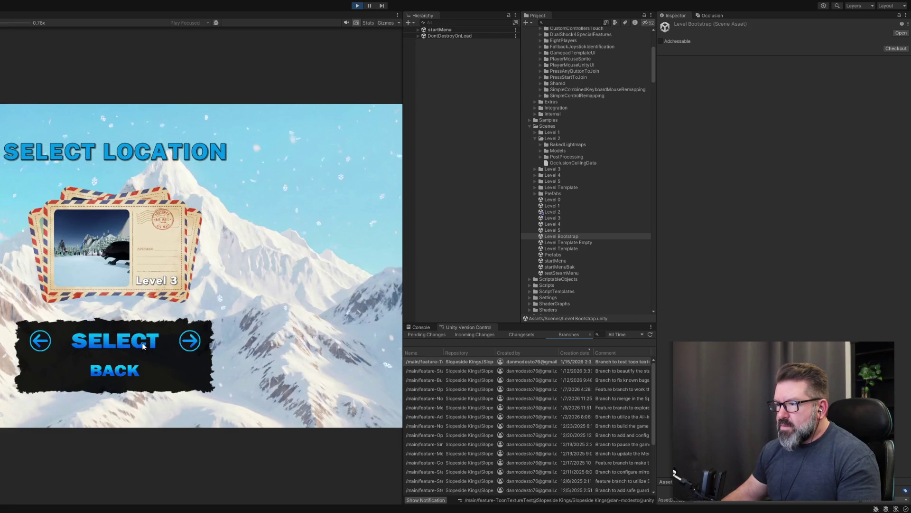
left_click(143, 345)
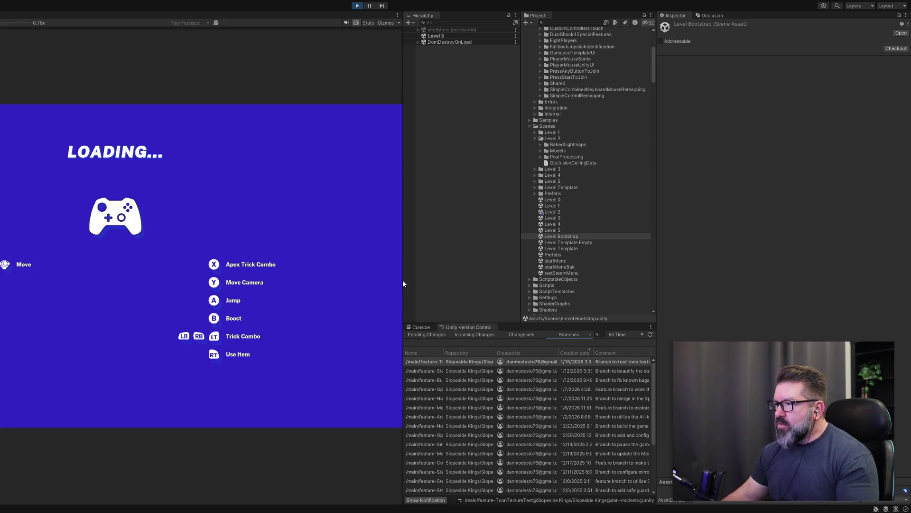
left_click_drag(404, 280, 671, 297)
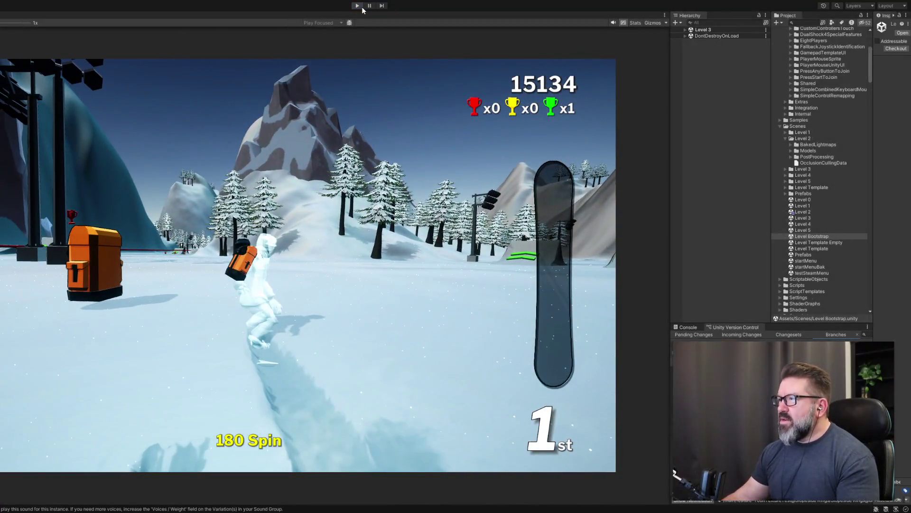
Exit play mode to stop the running snowboarding game
left_click(360, 8)
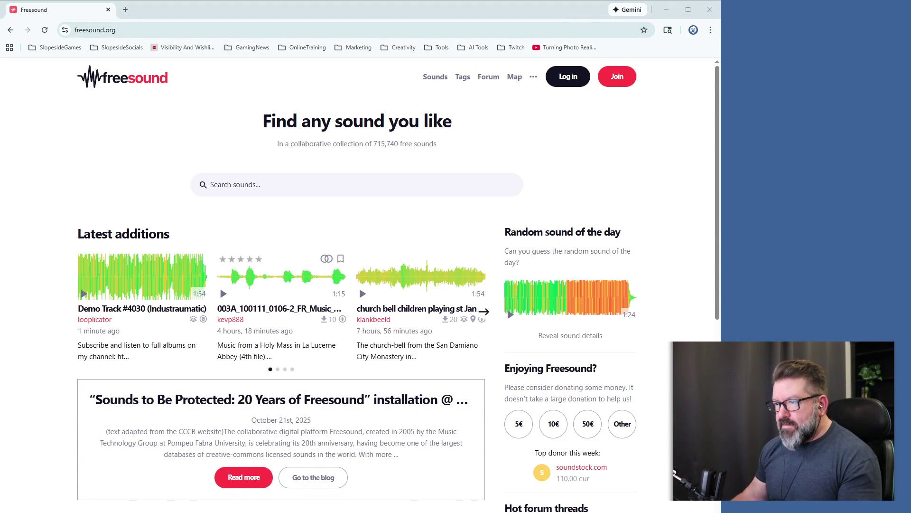
Search Freesound for 'anime jump', then refine it to 'anime human jump'
left_click(241, 186)
type("a")
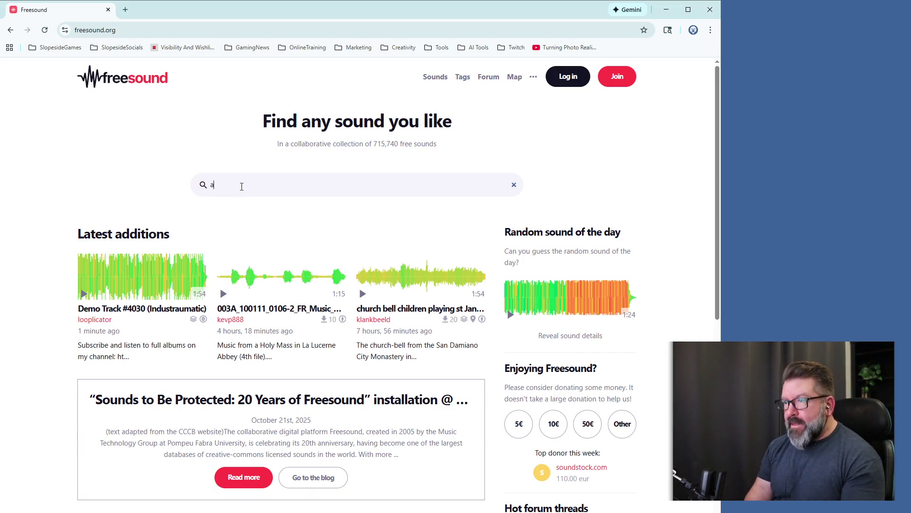
type("nime jump")
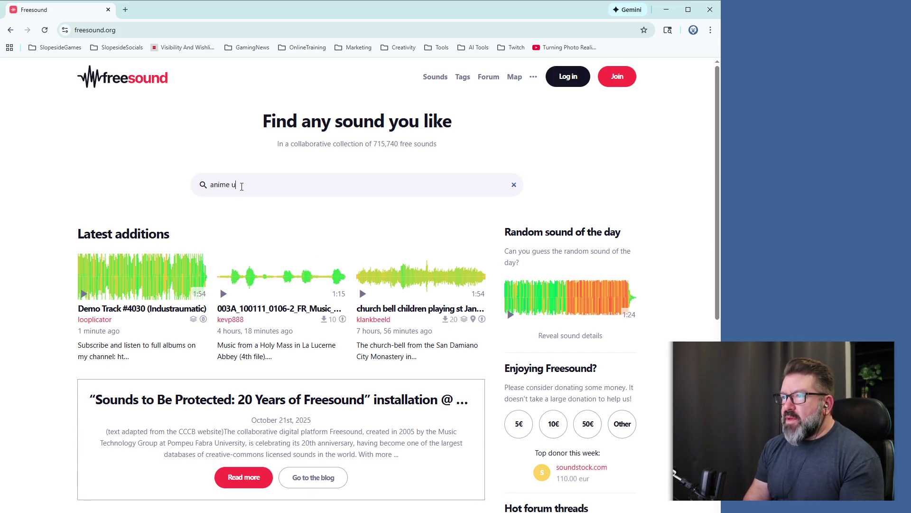
key("Return")
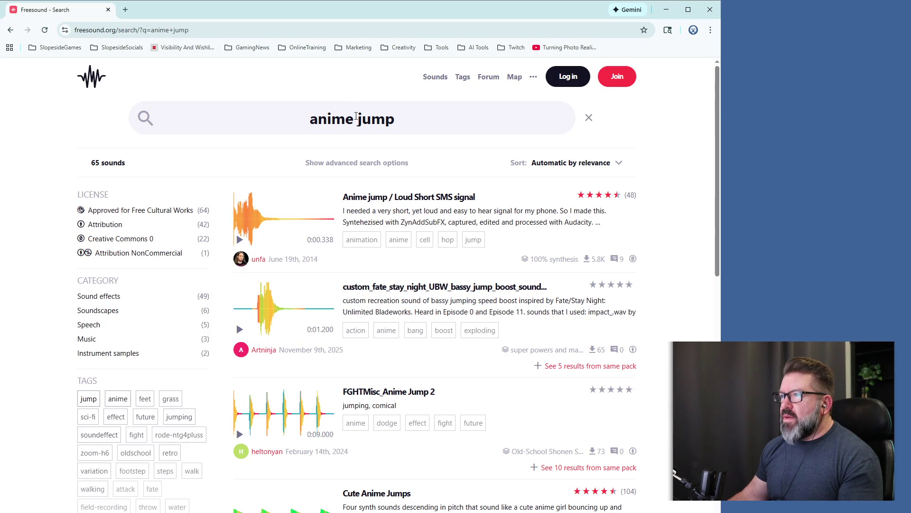
type("huma")
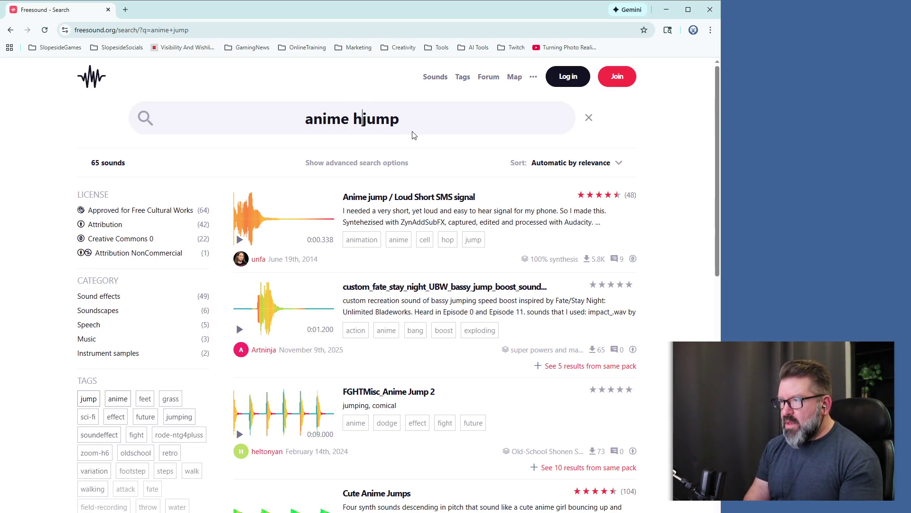
type("n")
key("Return")
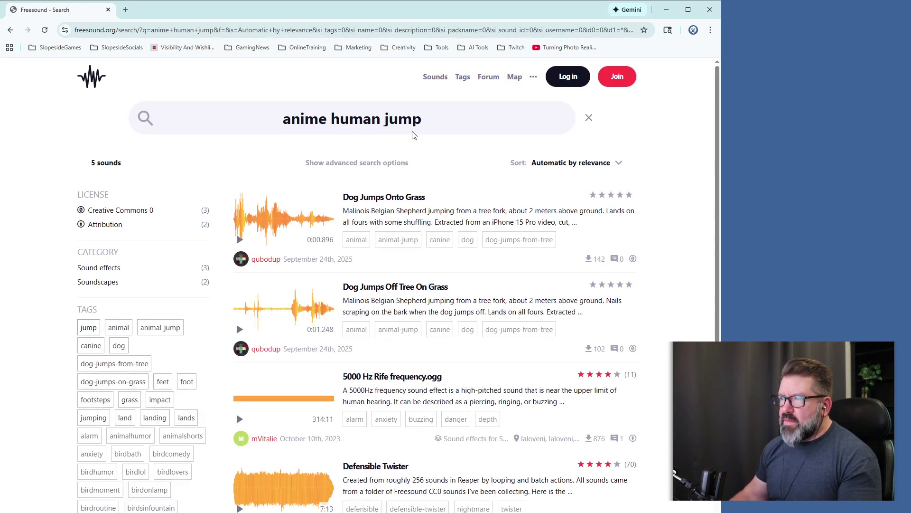
Preview Dog Jumps Onto Grass, 5000 Hz Rife frequency, Defensible Twister and the bird-flaps clip
left_click(239, 241)
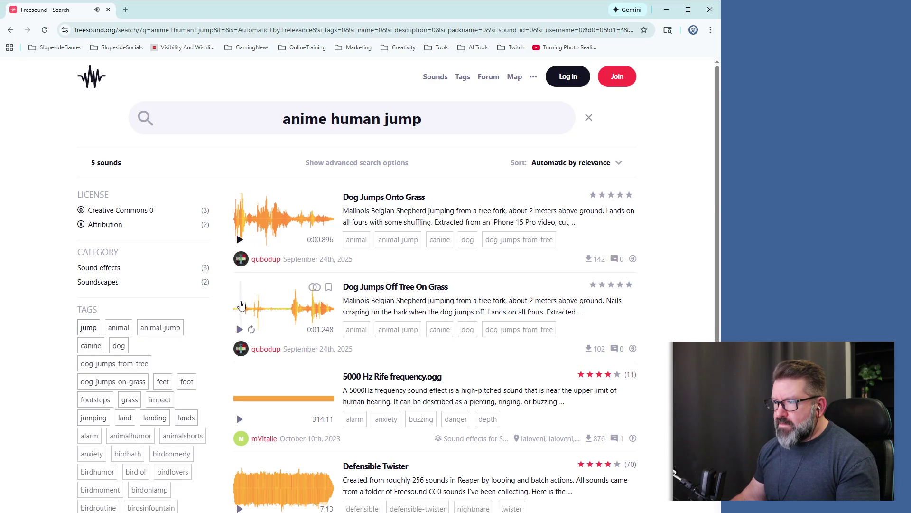
scroll(250, 235, "down", 3)
scroll(243, 305, "down", 1)
left_click(240, 229)
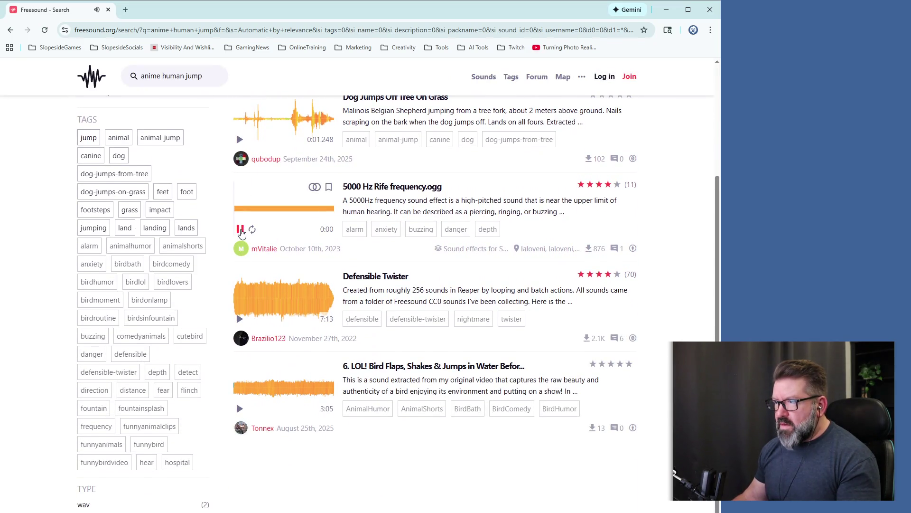
left_click(241, 230)
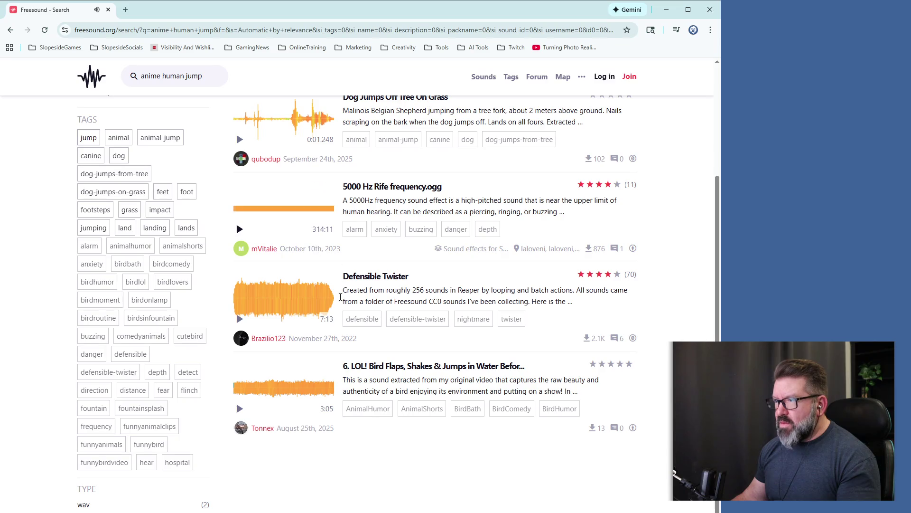
left_click(240, 318)
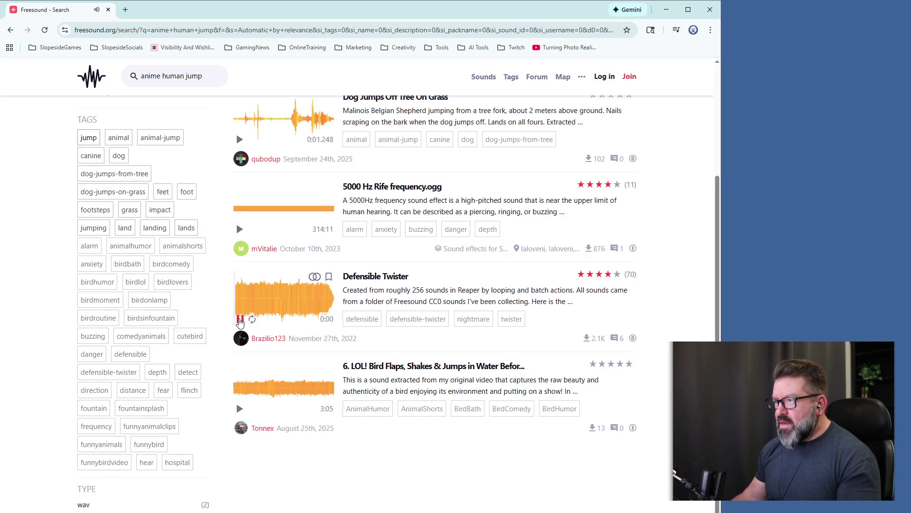
left_click(240, 319)
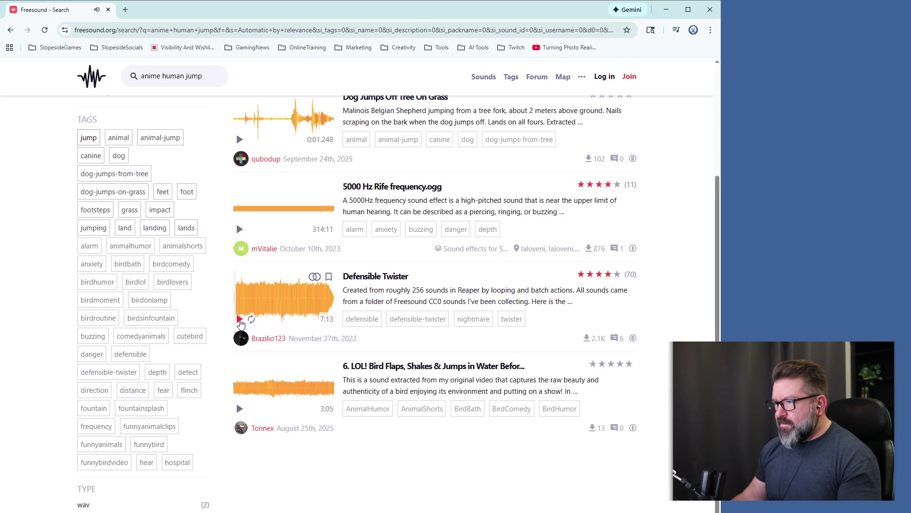
left_click(240, 409)
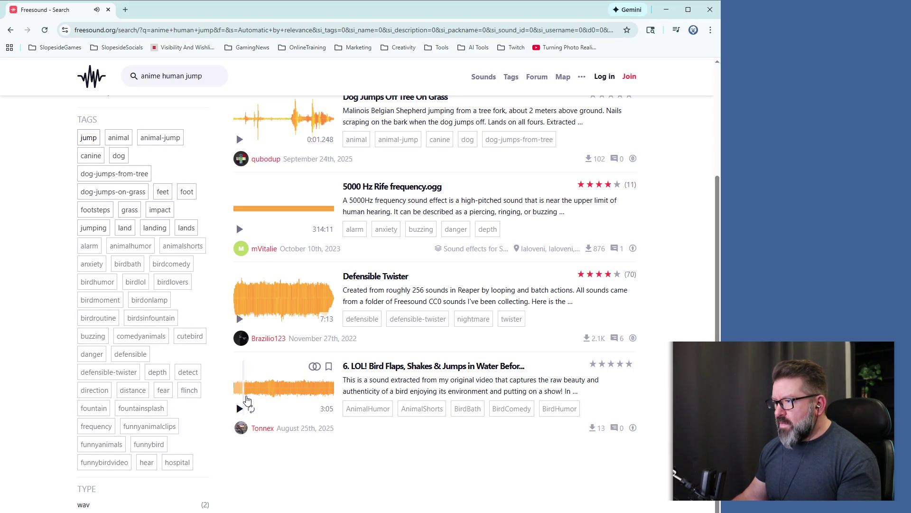
Back at the top of the results, delete 'anime' from the search query
scroll(285, 332, "up", 4)
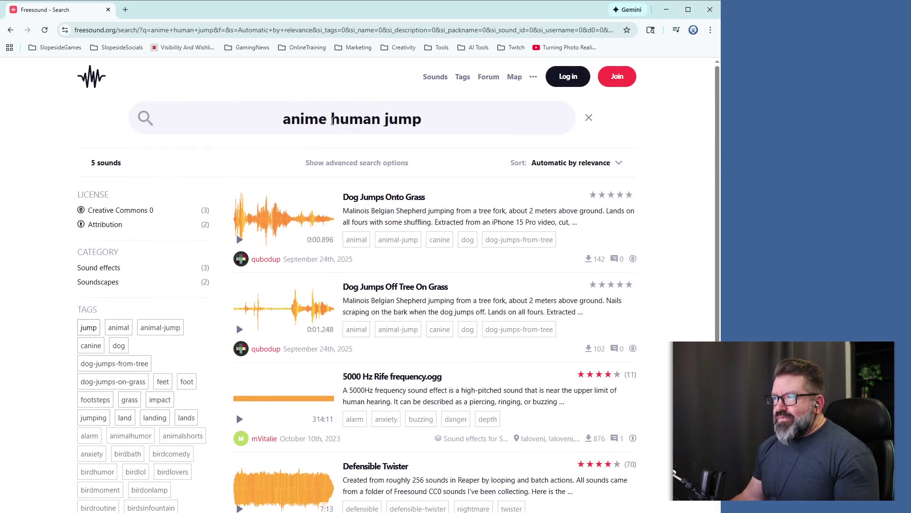
left_click_drag(331, 118, 276, 122)
key("BackSpace")
Rerun the search as 'human jump' and preview Jumping Human, Human Jumping and VOC_Male_Jump_06.wav
key("Return")
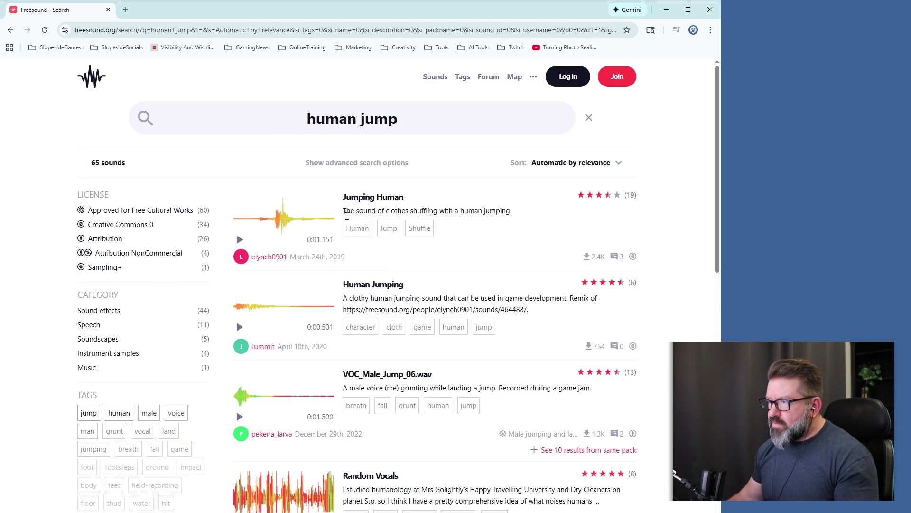
left_click(240, 240)
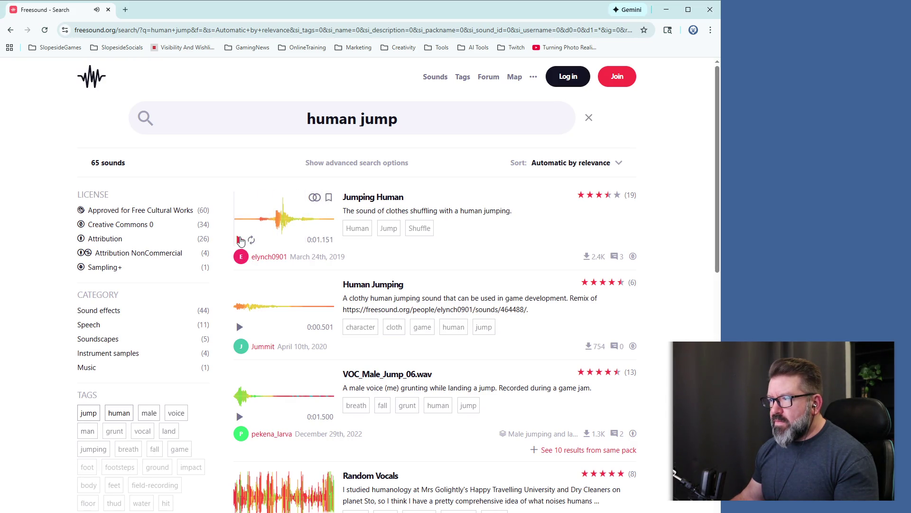
left_click(241, 244)
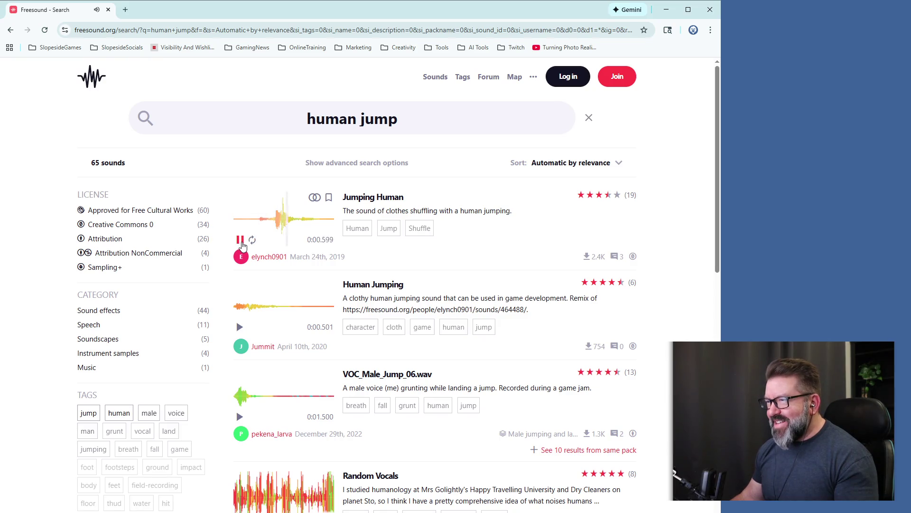
left_click(240, 328)
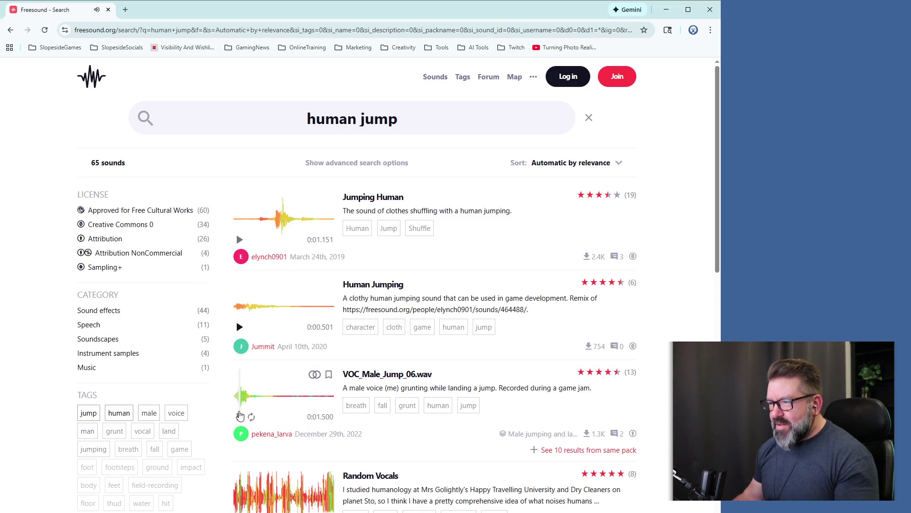
left_click(239, 417)
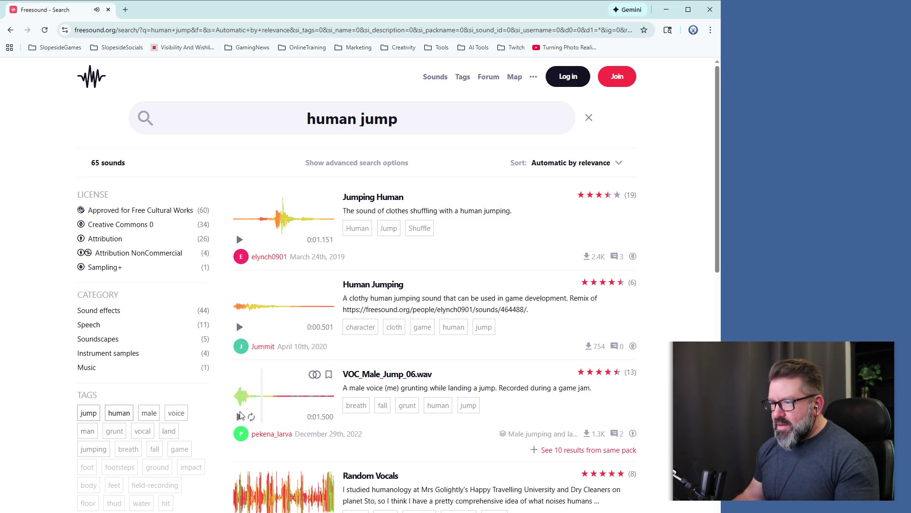
left_click(235, 407)
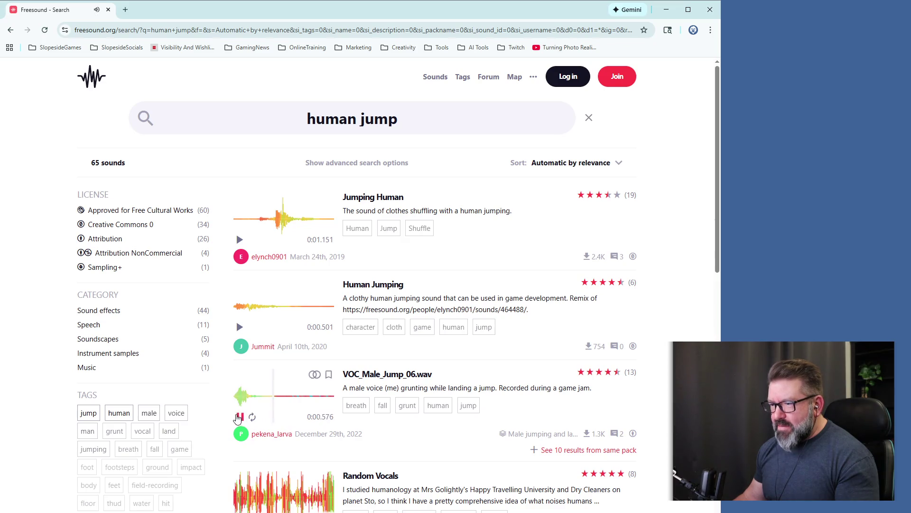
left_click(237, 406)
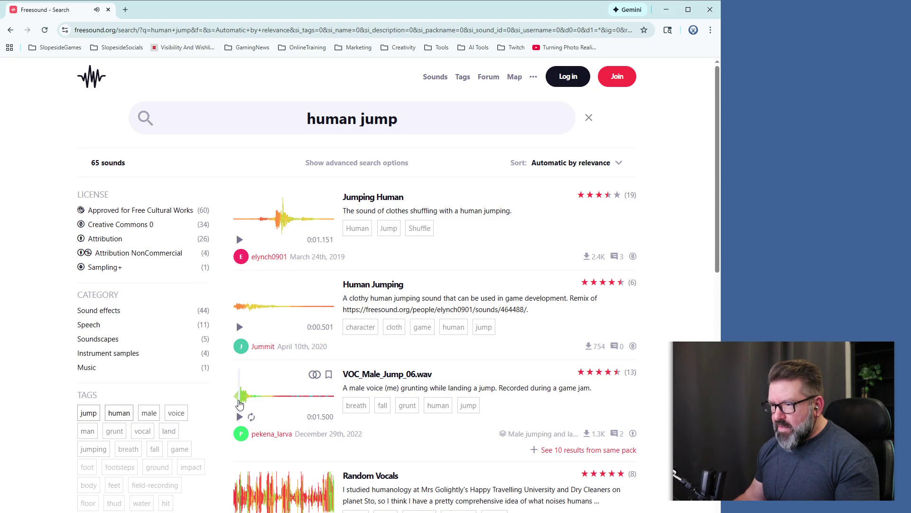
left_click(238, 406)
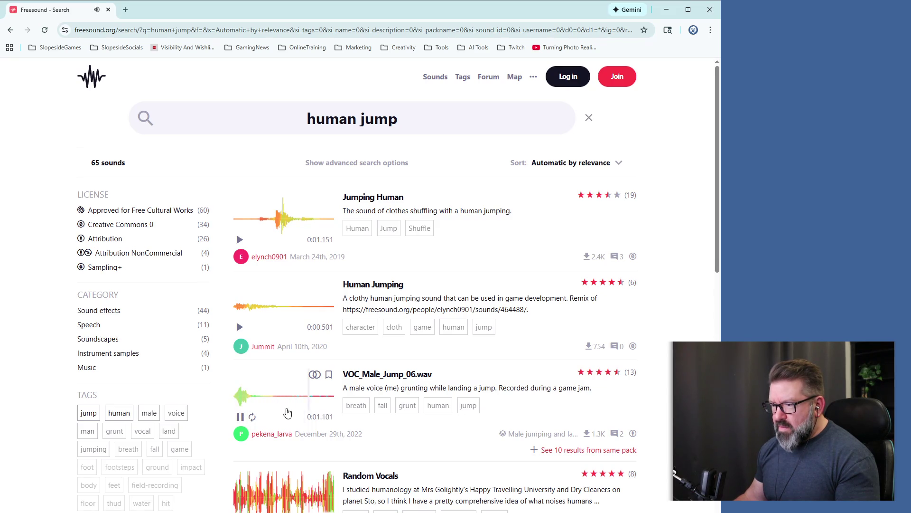
Check who downloaded VOC_Male_Jump_06.wav, close that list, and select its title
scroll(277, 407, "down", 4)
scroll(398, 351, "up", 2)
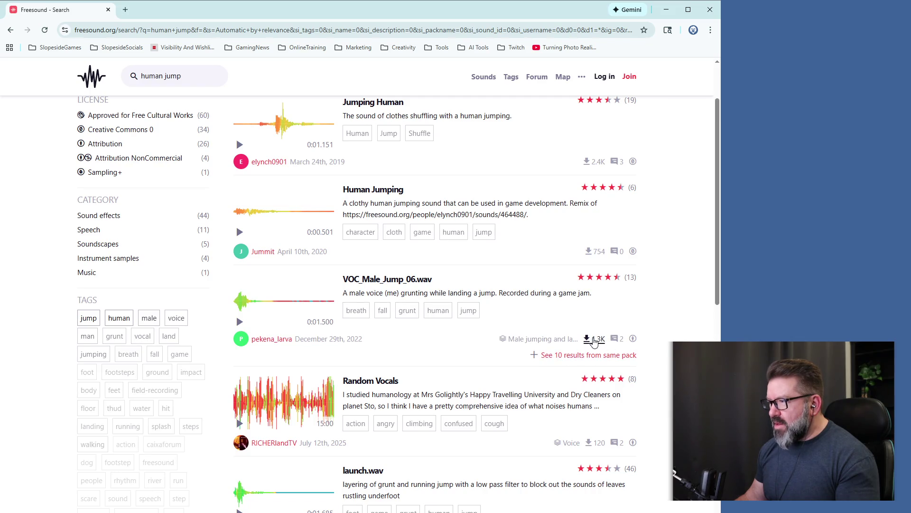
left_click(593, 340)
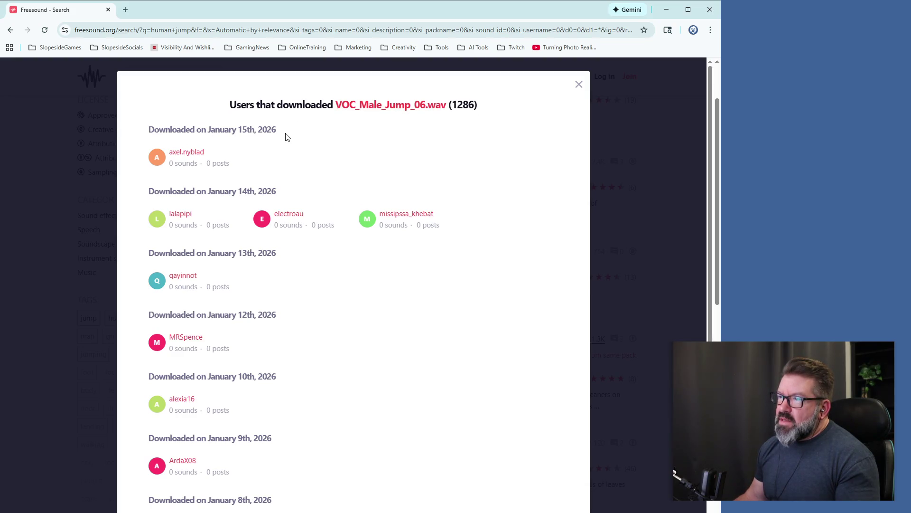
scroll(380, 411, "down", 5)
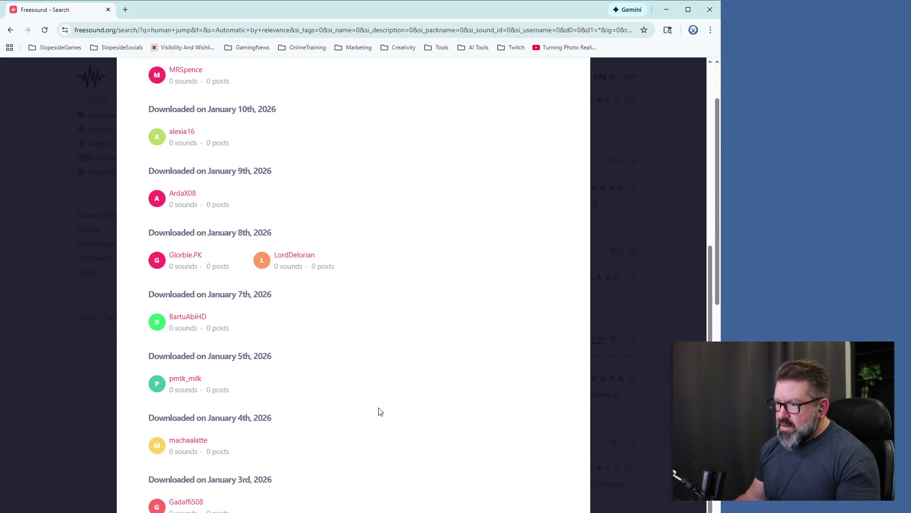
scroll(380, 411, "up", 5)
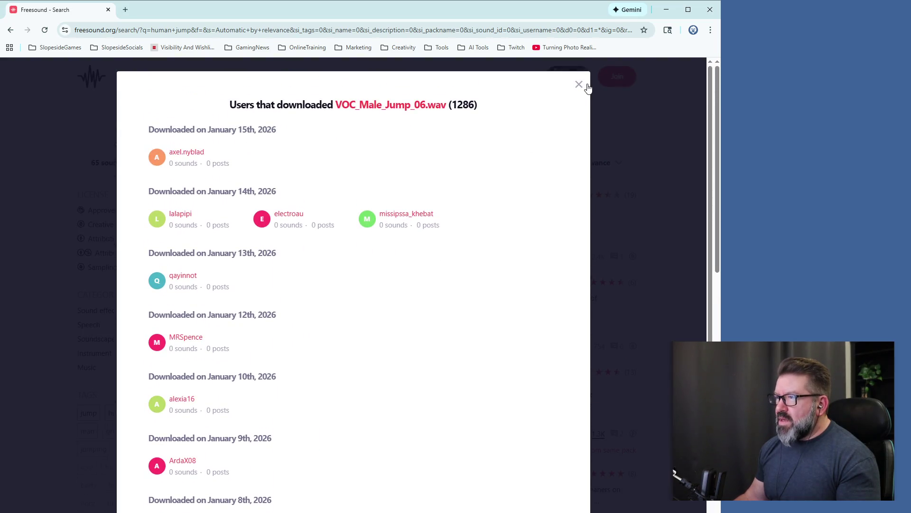
left_click(580, 85)
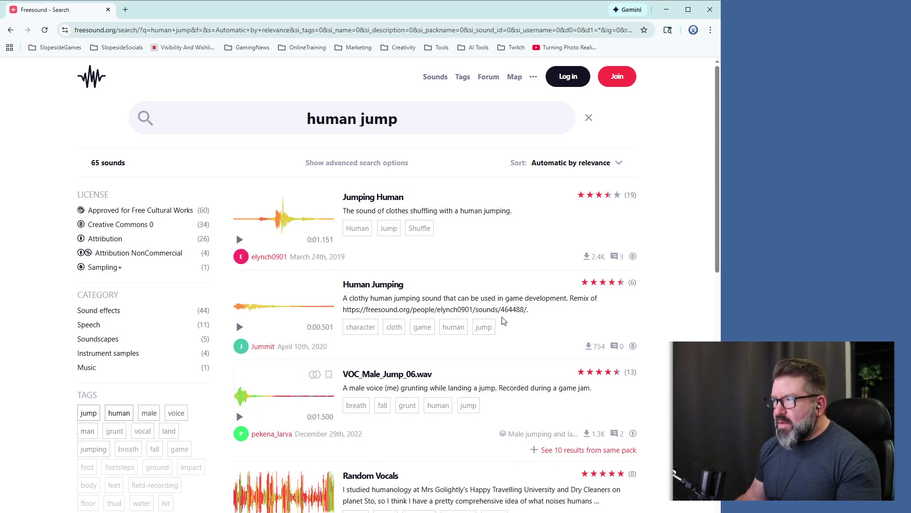
left_click_drag(444, 380, 345, 381)
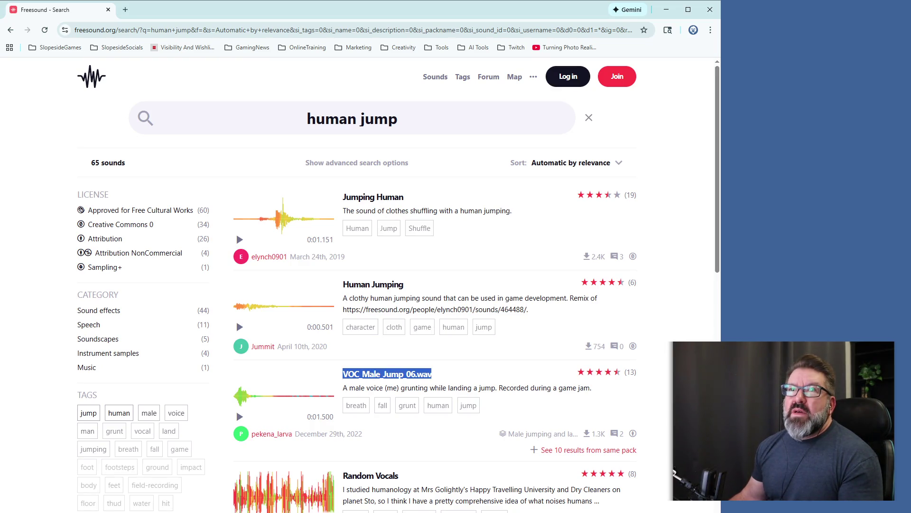
Close the browser to bring up Audacity and start a test recording
key("alt+Tab")
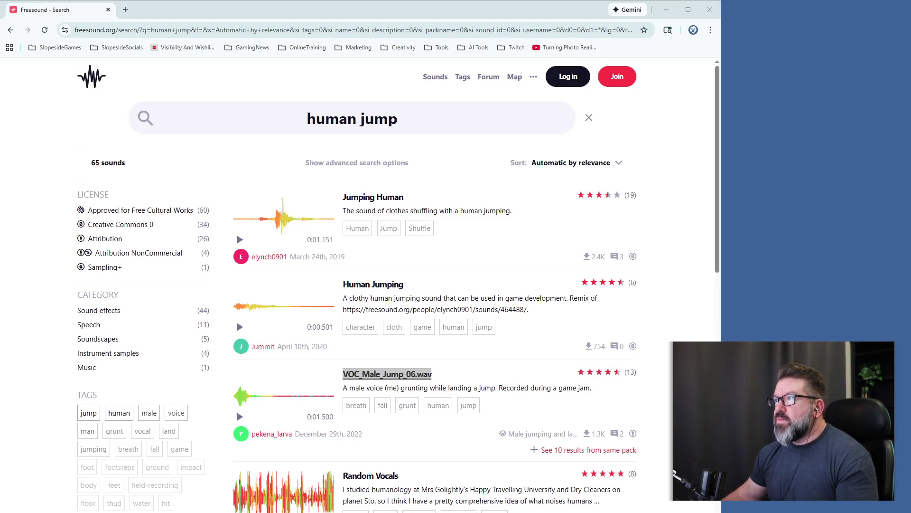
left_click(710, 10)
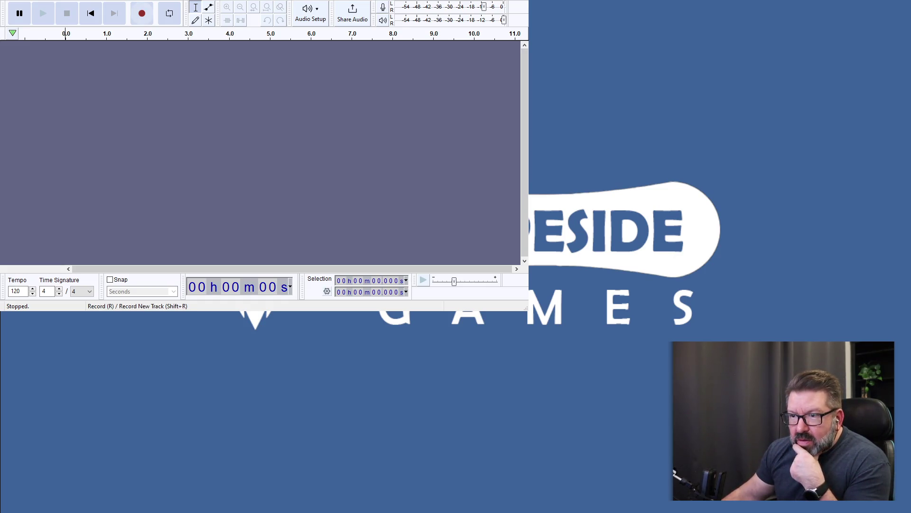
left_click(146, 21)
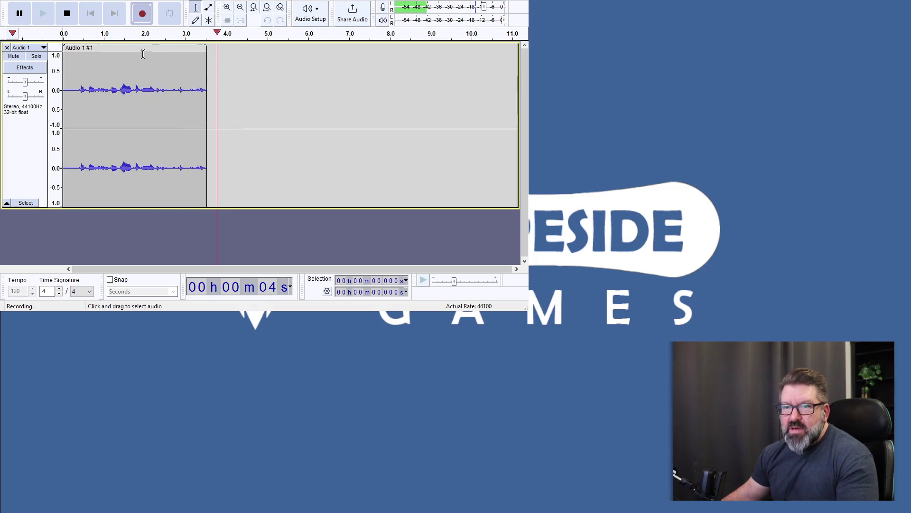
Stop and delete the test clip, then start recording the jump grunts on Audio 1
left_click(70, 17)
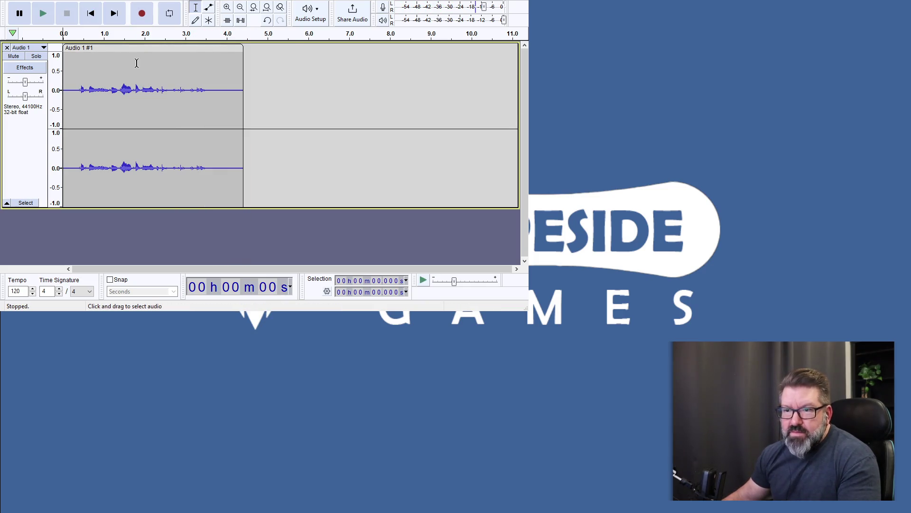
left_click(133, 48)
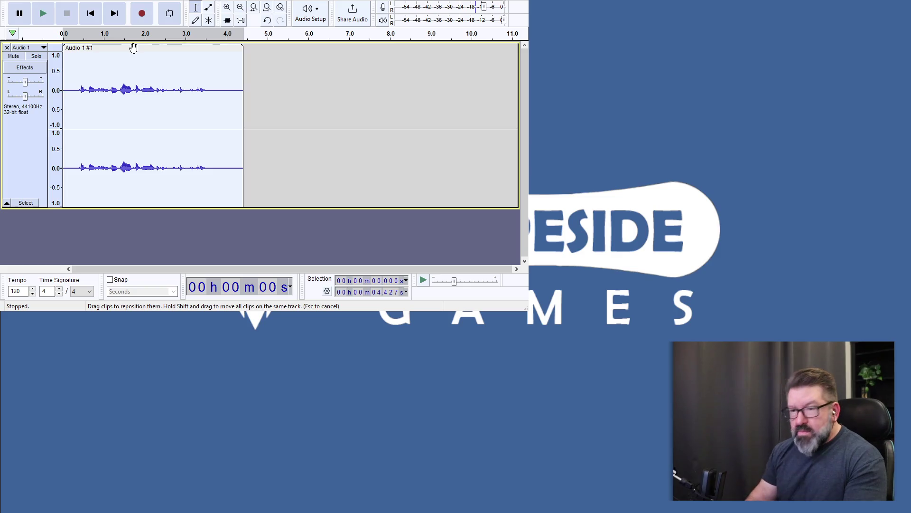
key("Delete")
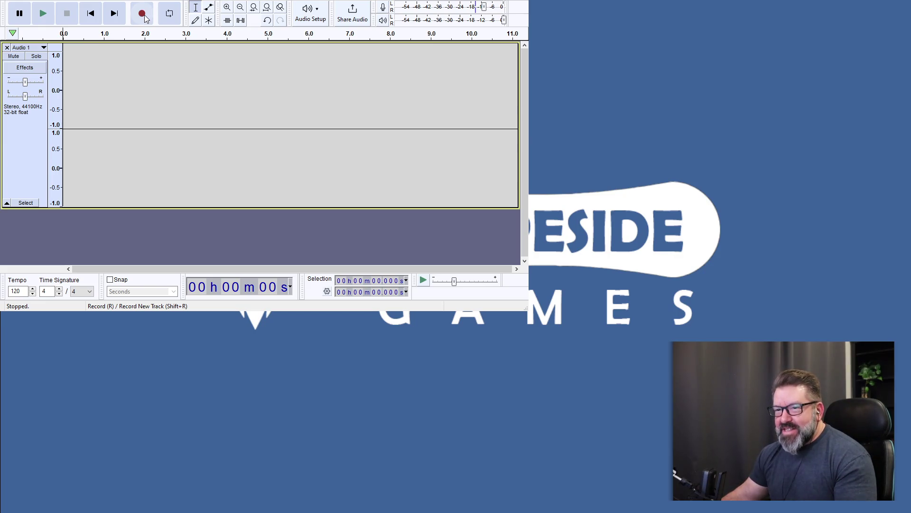
left_click(144, 16)
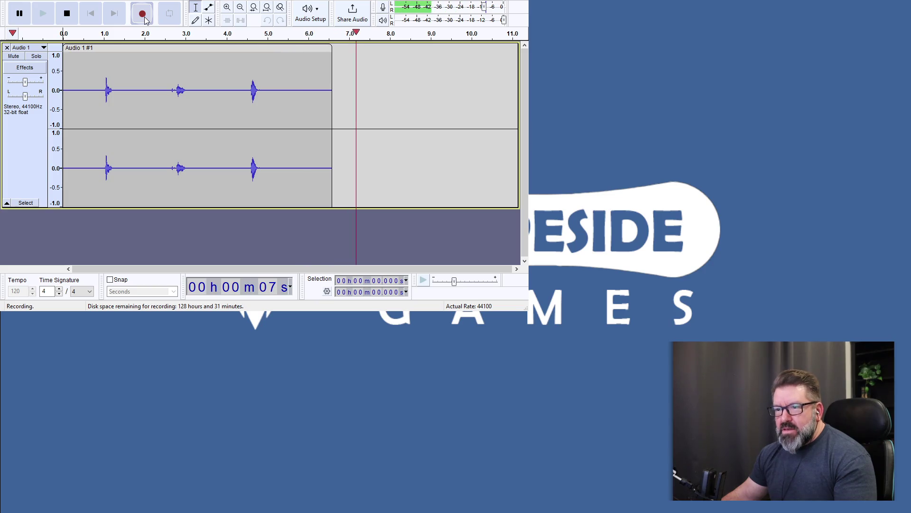
Stop recording and delete the leading silence (to about 0.72 s, then 0.14 s) before the first grunt
key("space")
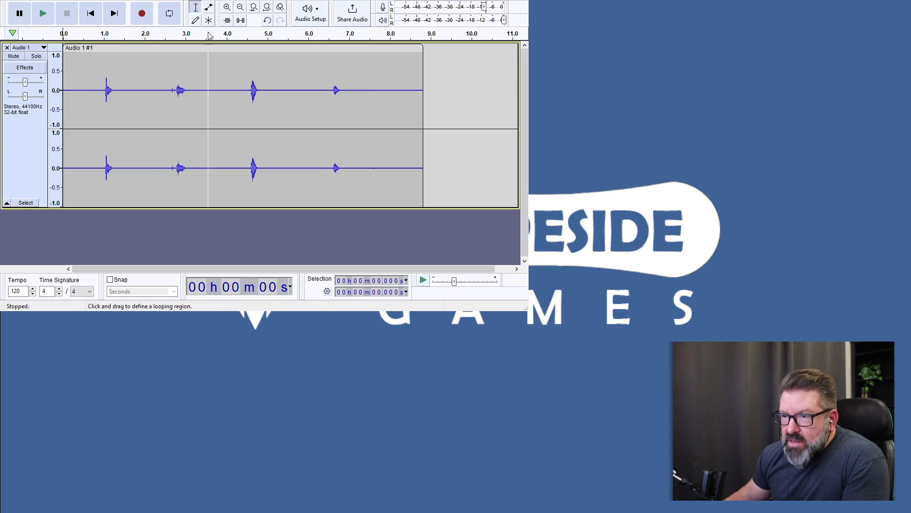
left_click(92, 73)
mouse_move(85, 76)
left_mouse_down()
mouse_move(45, 80)
mouse_move(54, 83)
left_mouse_up()
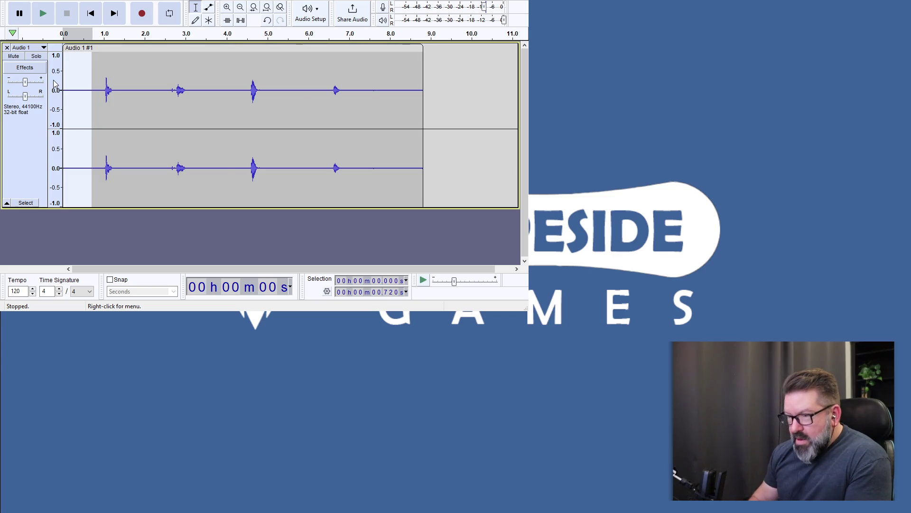
key("Delete")
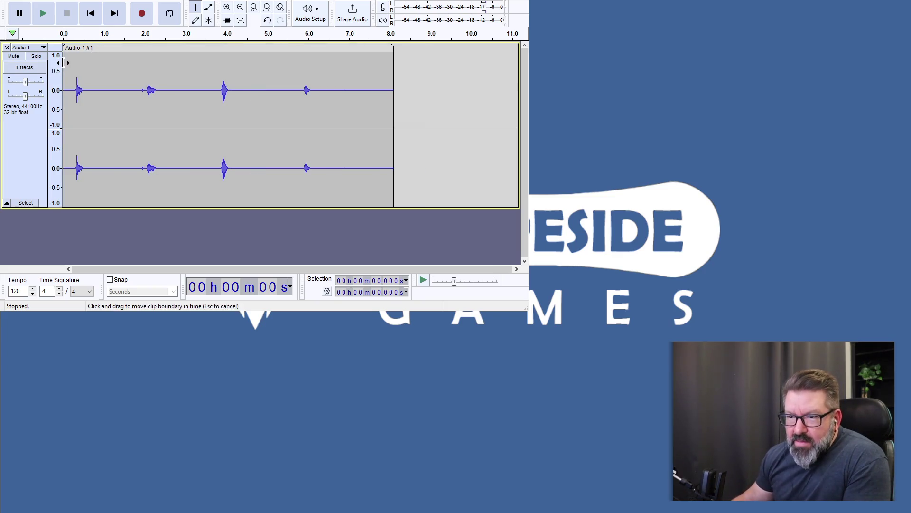
left_click(68, 63)
left_click_drag(68, 63, 63, 67)
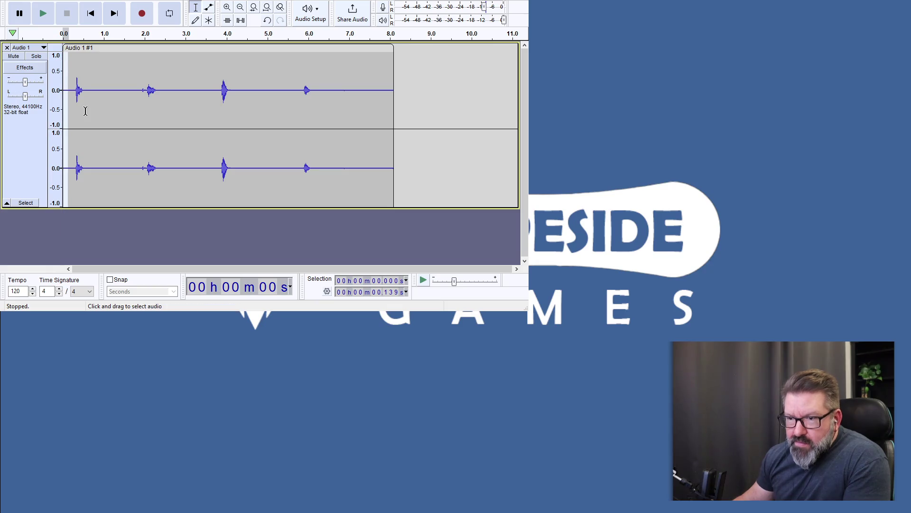
key("Delete")
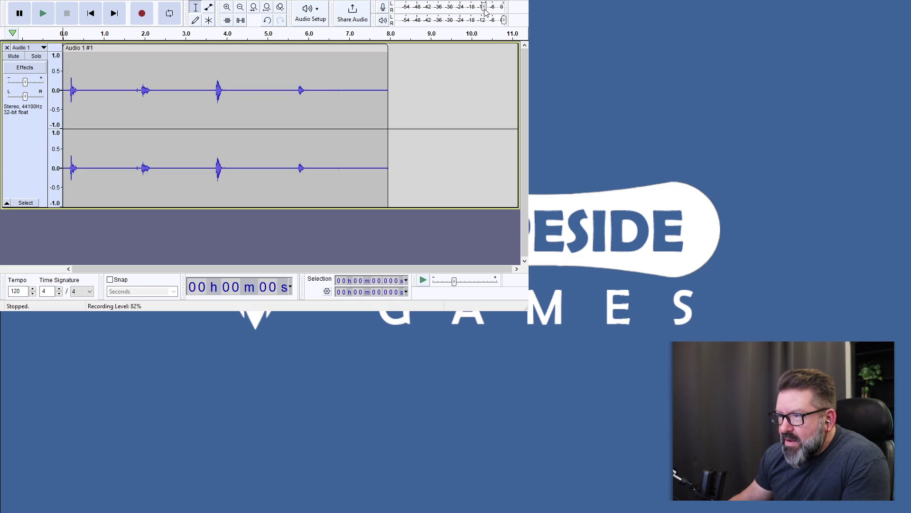
Delete three silent gaps between the grunts, then select from after the third grunt to the clip end
left_click_drag(83, 70, 134, 70)
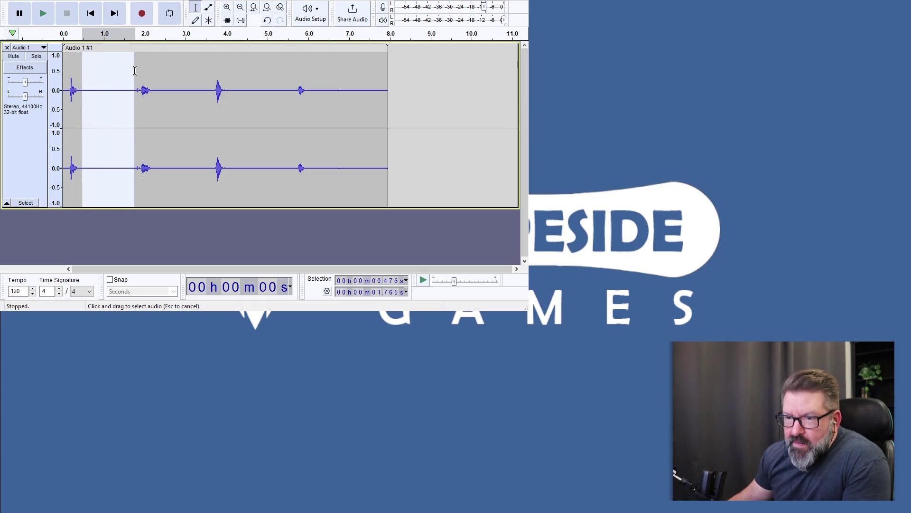
key("Delete")
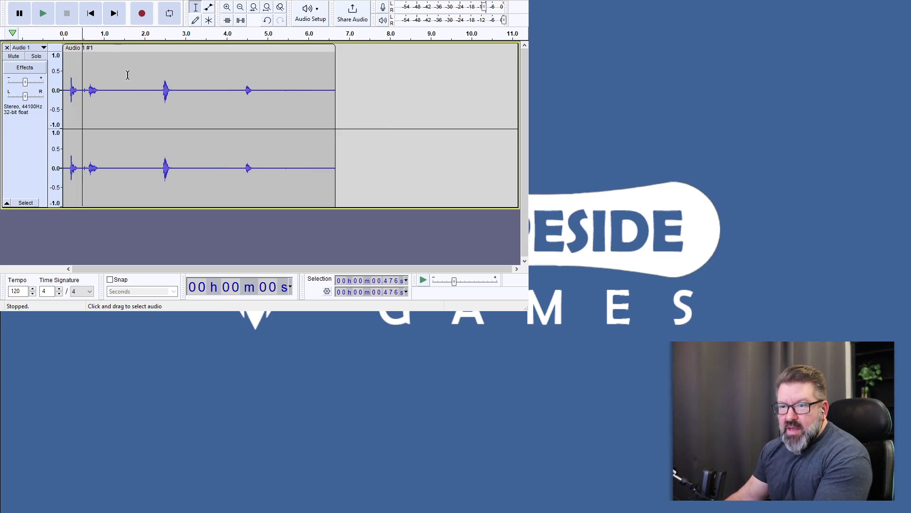
left_click(104, 74)
left_click_drag(103, 74, 159, 80)
key("Delete")
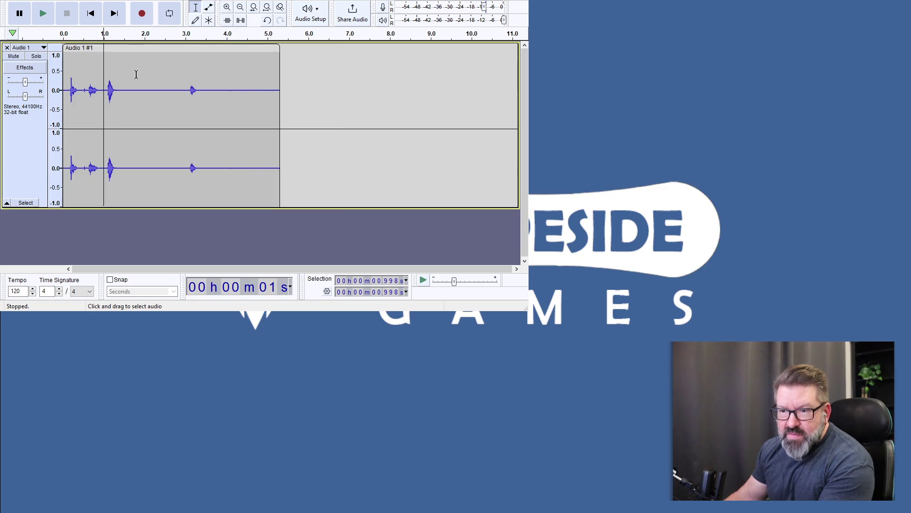
left_click_drag(121, 74, 219, 85)
key("Delete")
key("Delete")
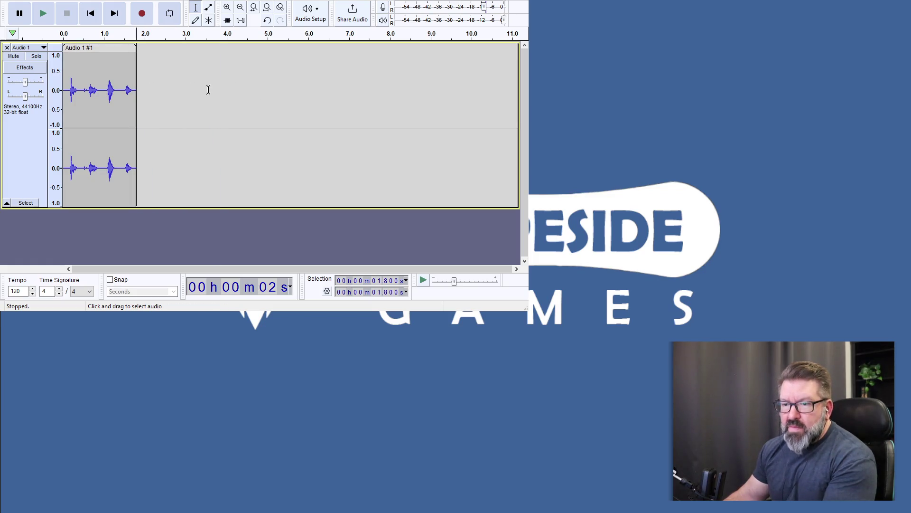
left_click(121, 70)
left_click_drag(121, 69, 137, 71)
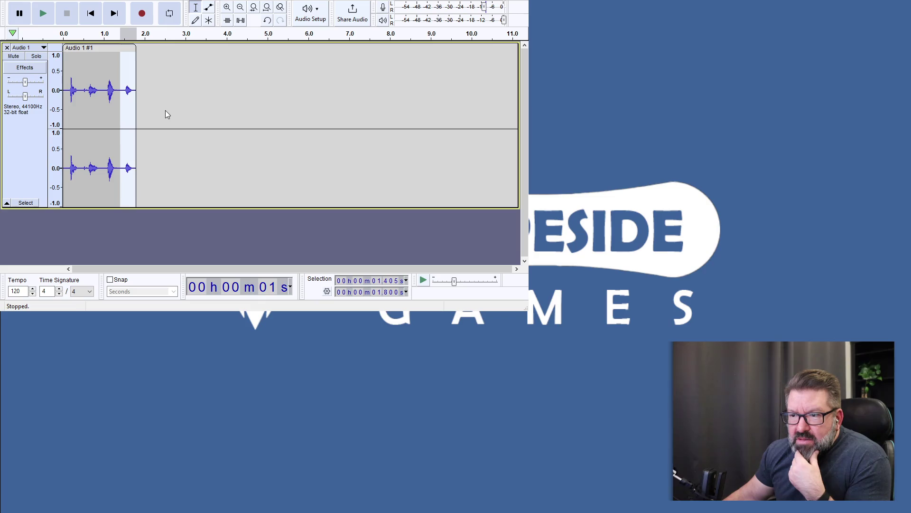
Split the clip with Ctrl+I at 1.416 s, 0.987 s and 0.441 s, then select the first grunt clip
left_click(122, 61)
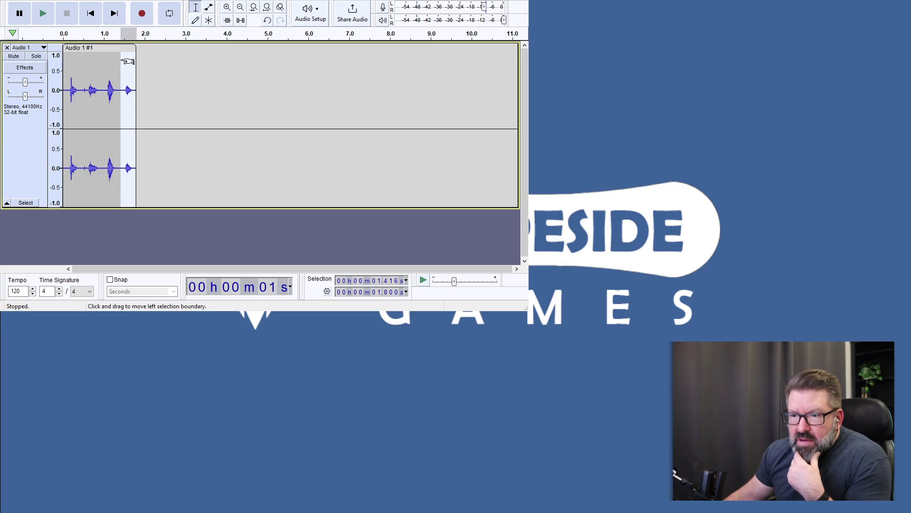
key("ctrl")
key("ctrl+i")
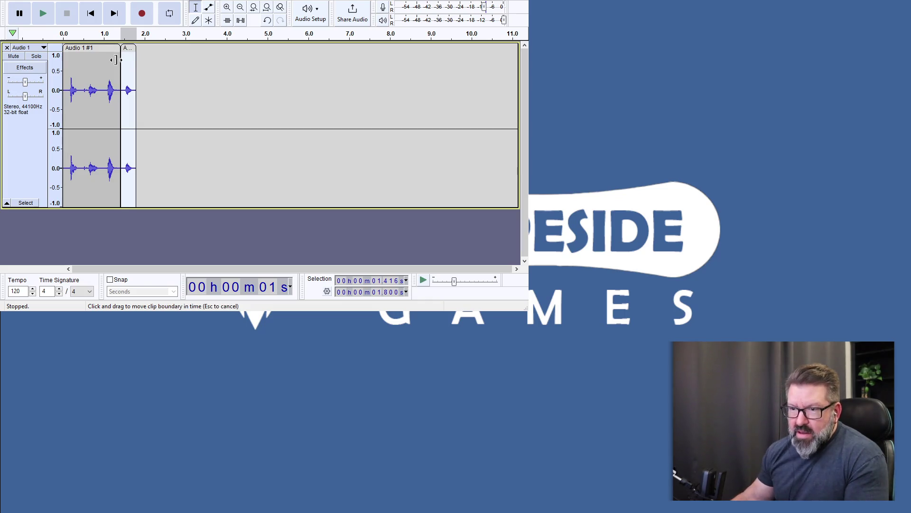
left_click(104, 69)
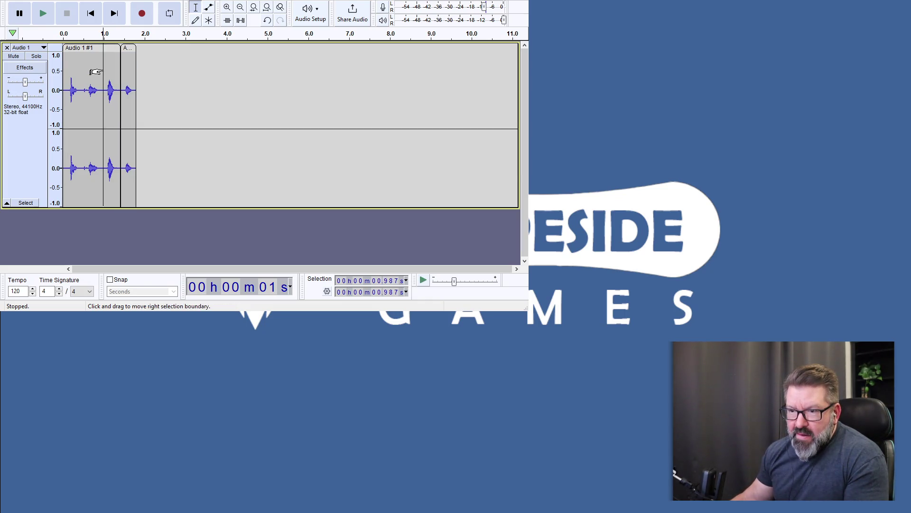
key("ctrl+i")
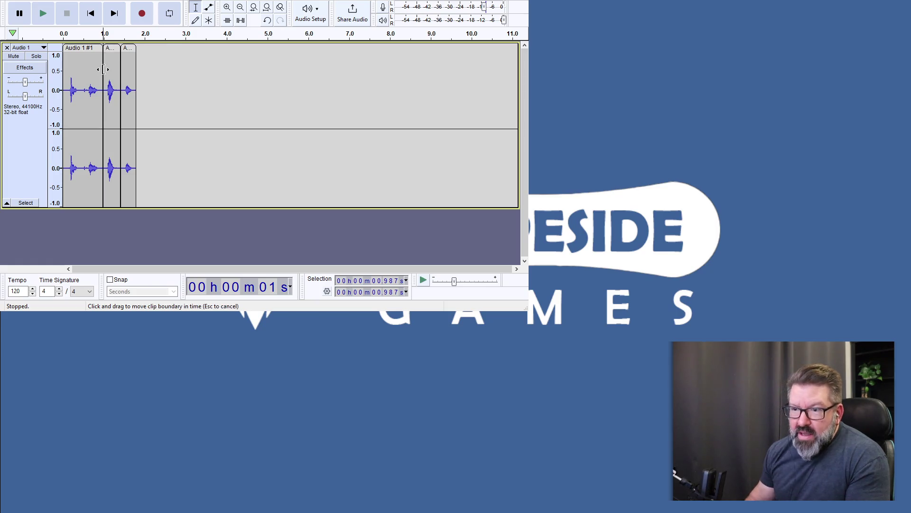
left_click(80, 76)
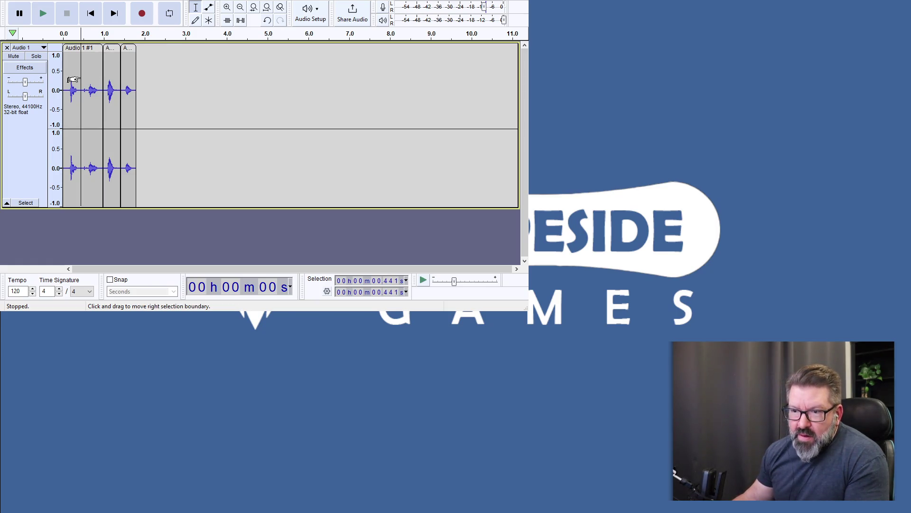
key("ctrl+i")
left_click(75, 48)
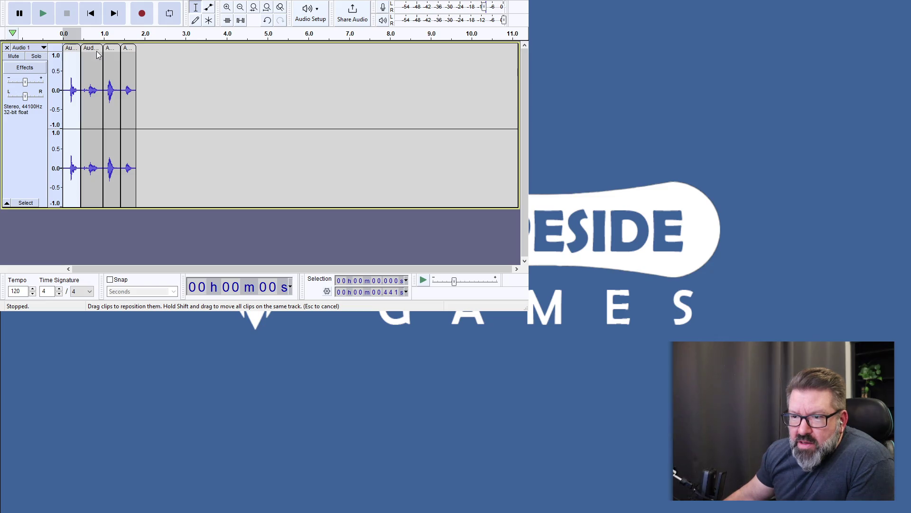
left_click(164, 71)
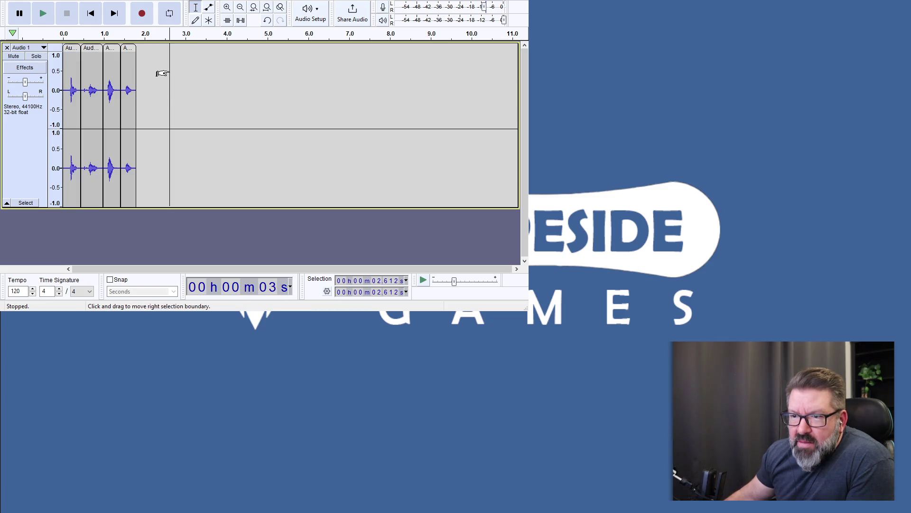
left_click(73, 48)
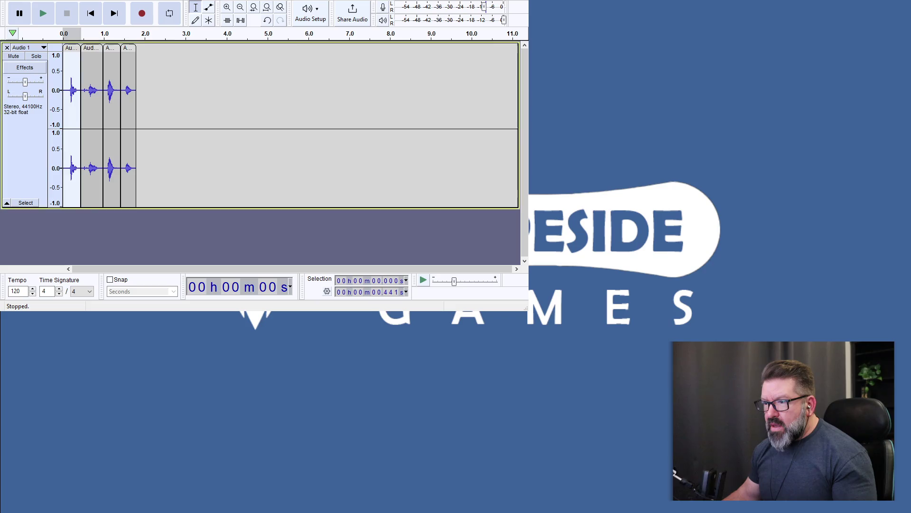
left_click(87, 49)
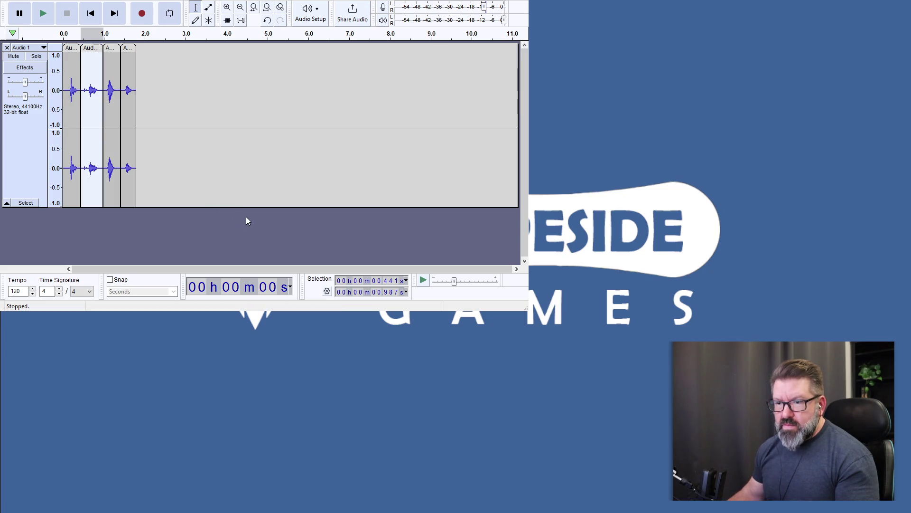
left_click(113, 52)
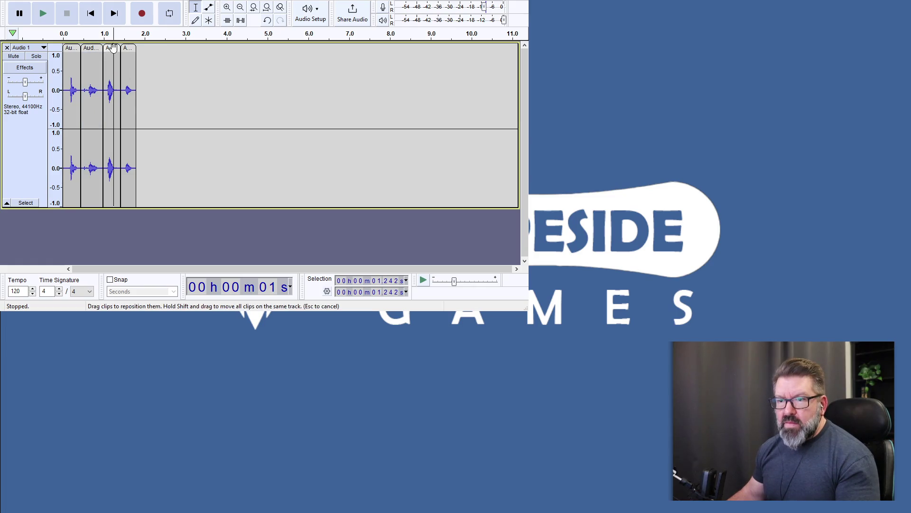
left_click(112, 48)
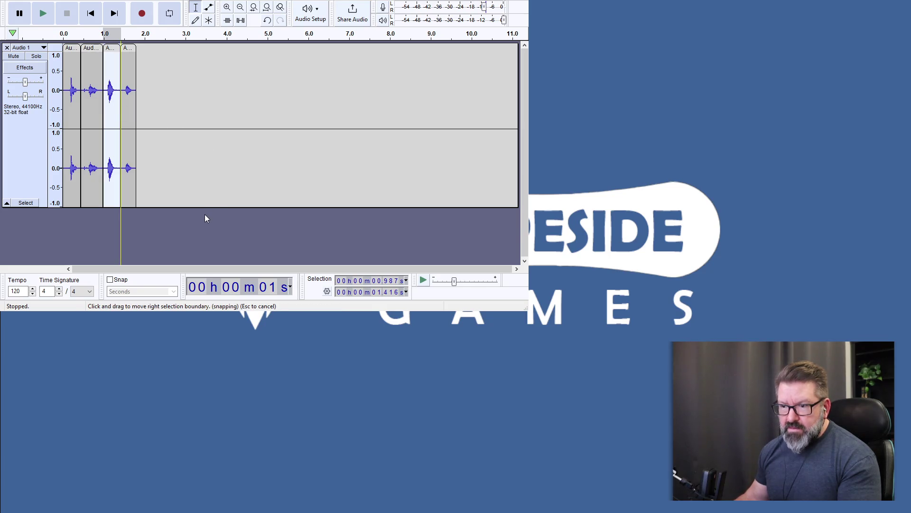
left_click(250, 218)
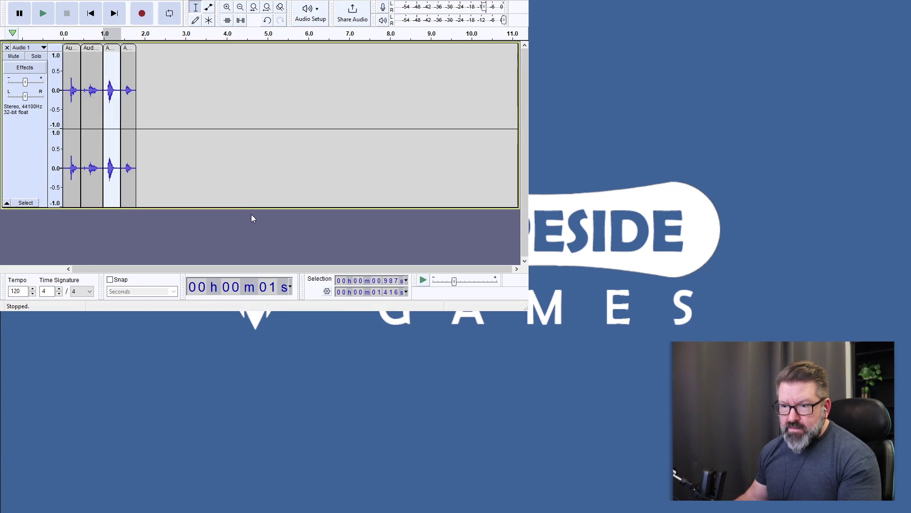
left_click(128, 48)
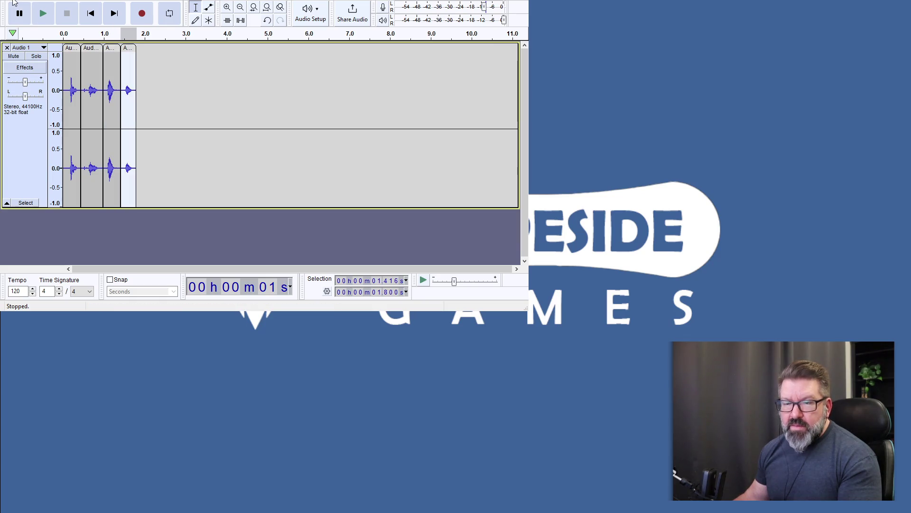
left_click(27, 67)
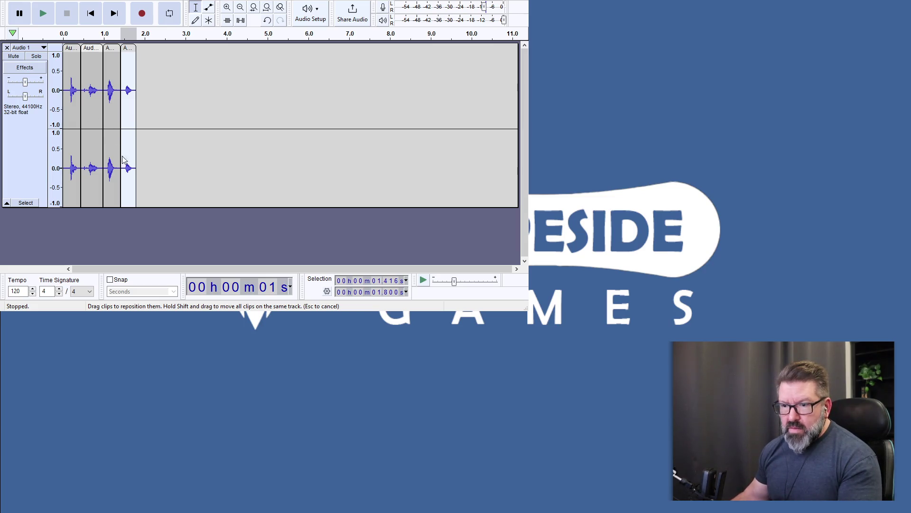
left_click(240, 215)
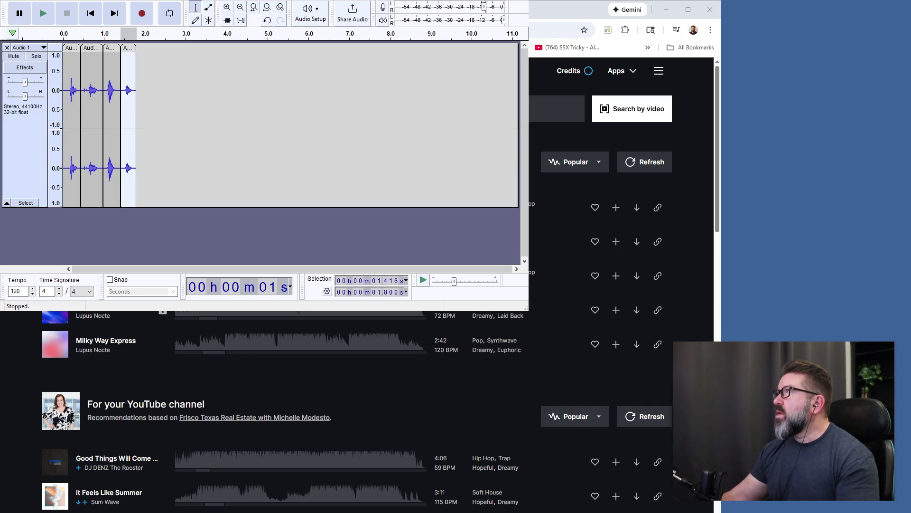
In Epidemic Sound, search sound effects for 'spin' and open the Revolver, Load Bullet page
left_click(391, 2)
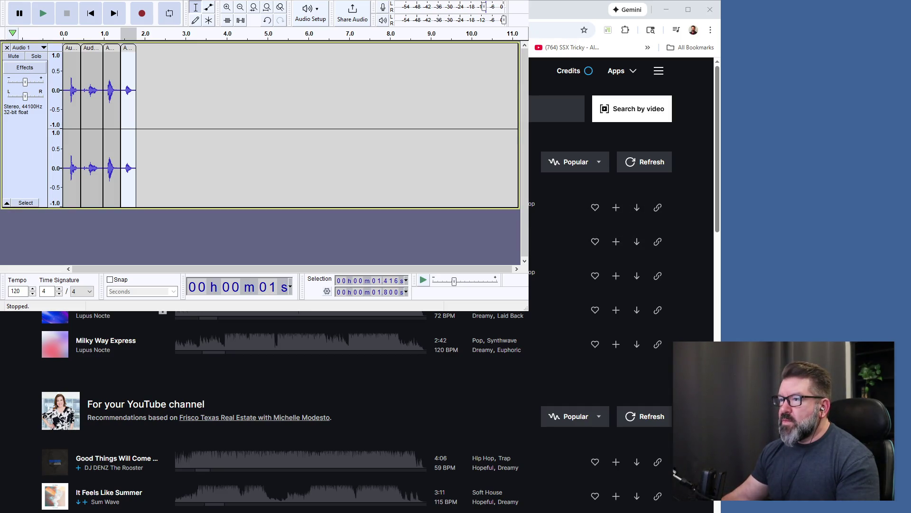
key("alt+Tab")
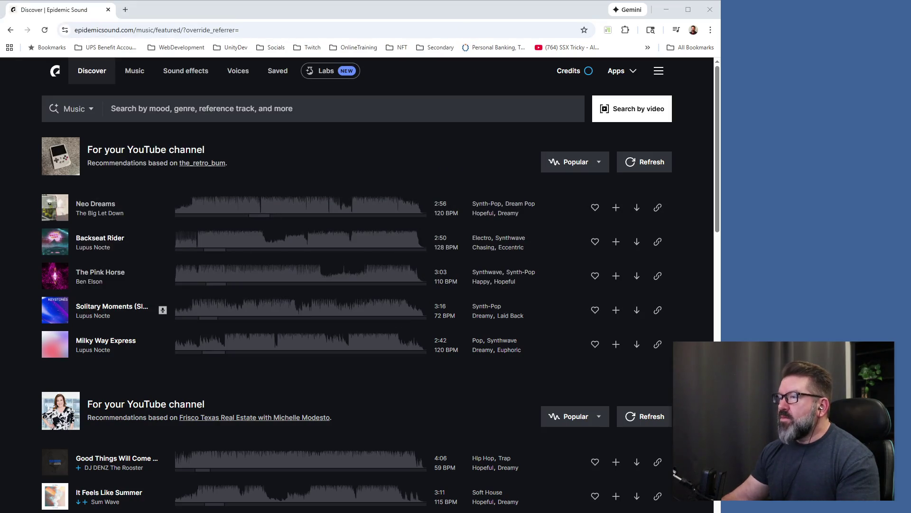
left_click(221, 112)
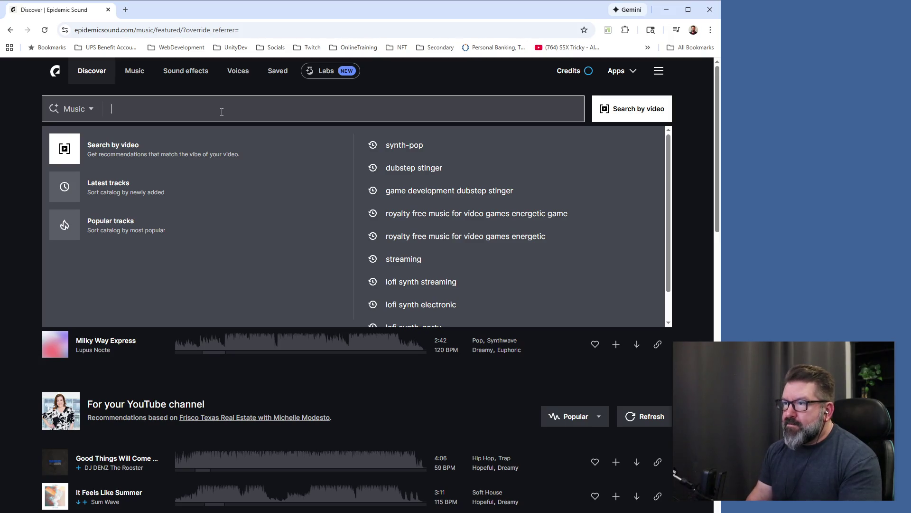
left_click(186, 70)
left_click(187, 107)
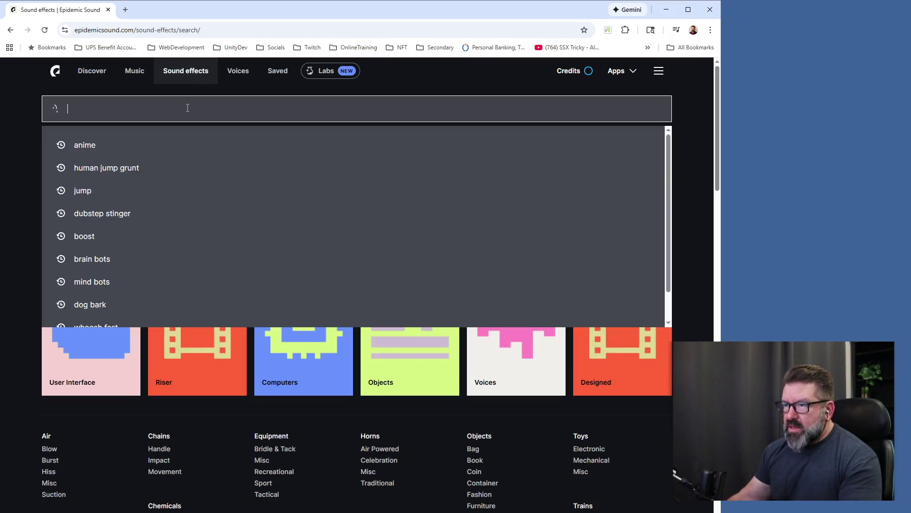
type("spin")
key("Return")
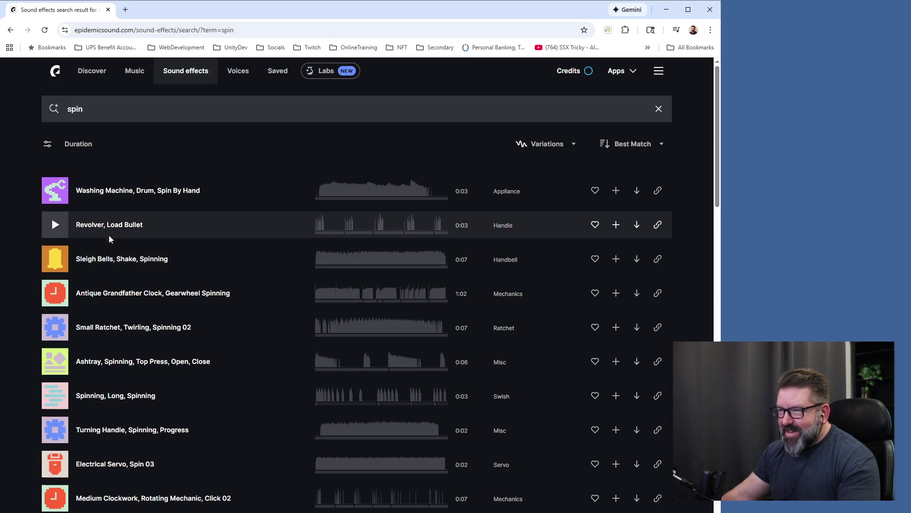
left_click(109, 229)
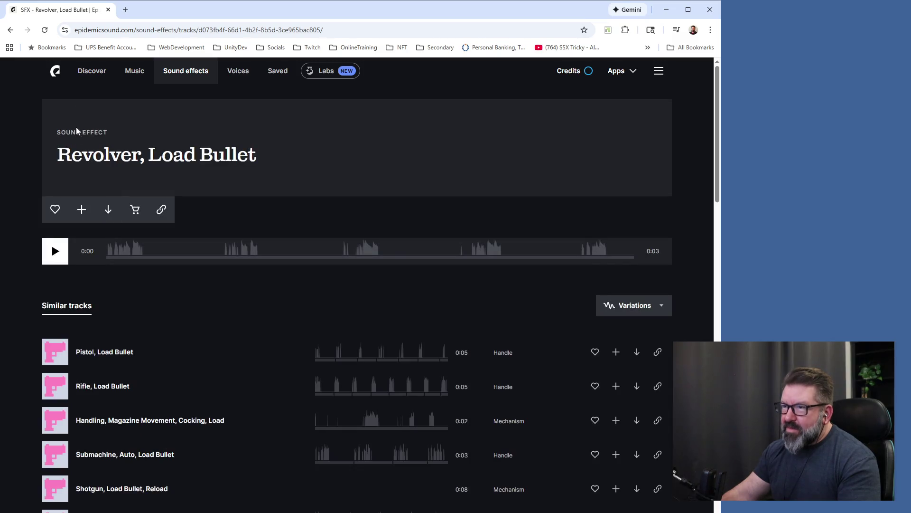
Return to the 'spin' results and preview Revolver, Spinning Long Spinning, Turning Handle and Electrical Servo Spin 03
left_click(11, 32)
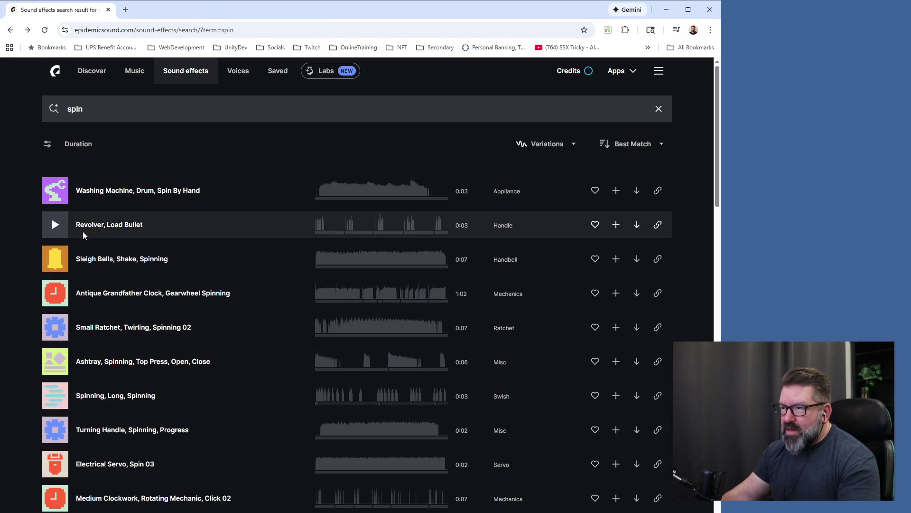
left_click(55, 228)
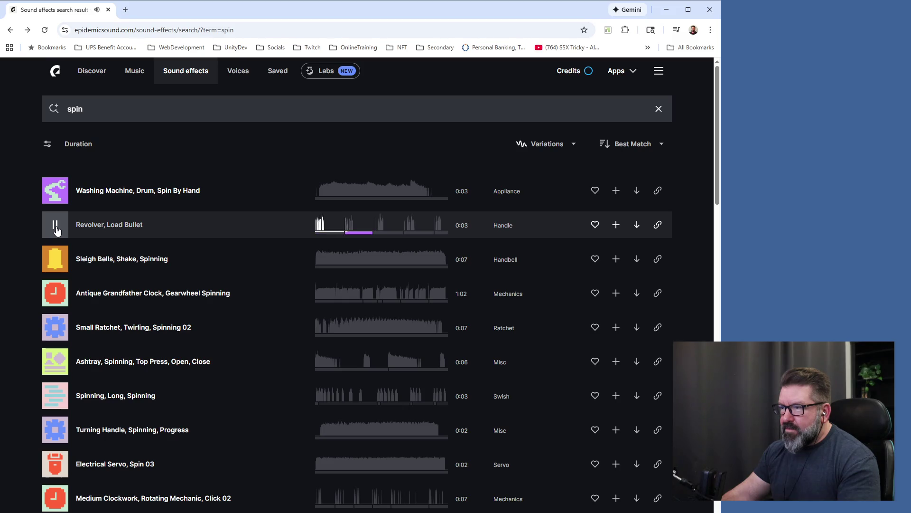
left_click(56, 228)
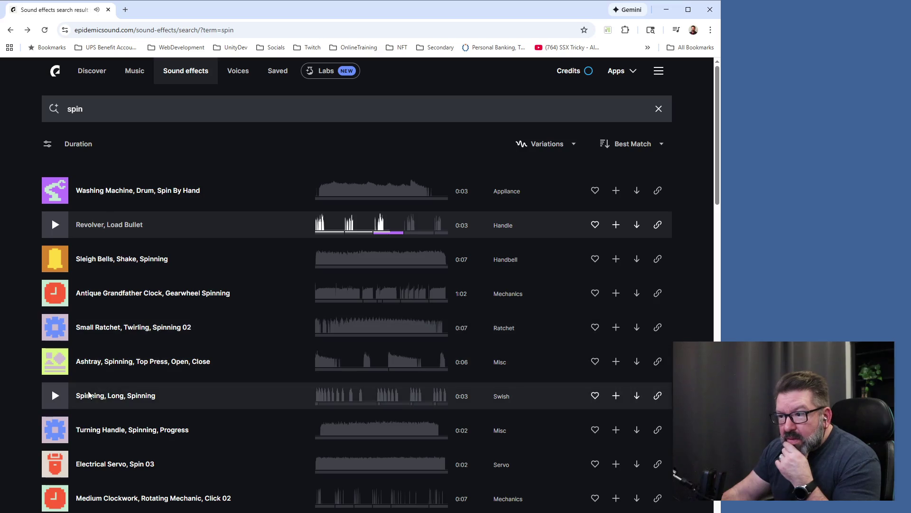
left_click(55, 396)
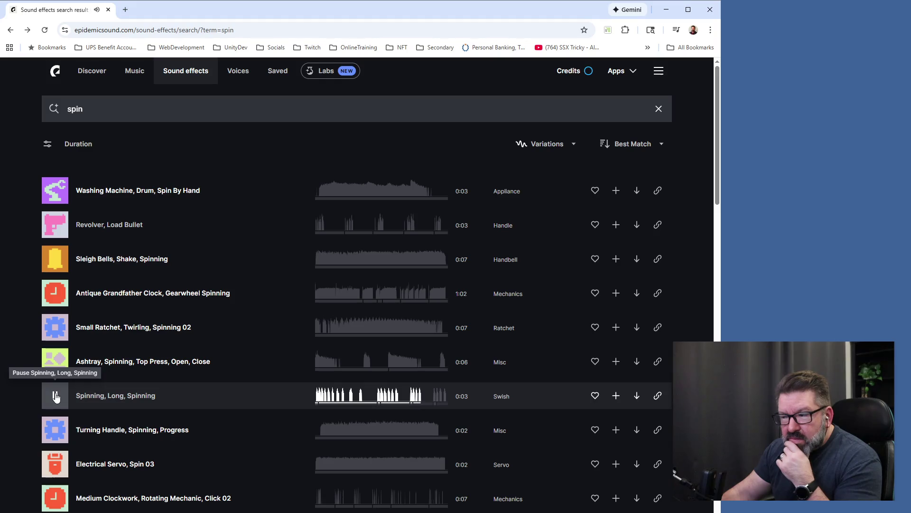
left_click(55, 430)
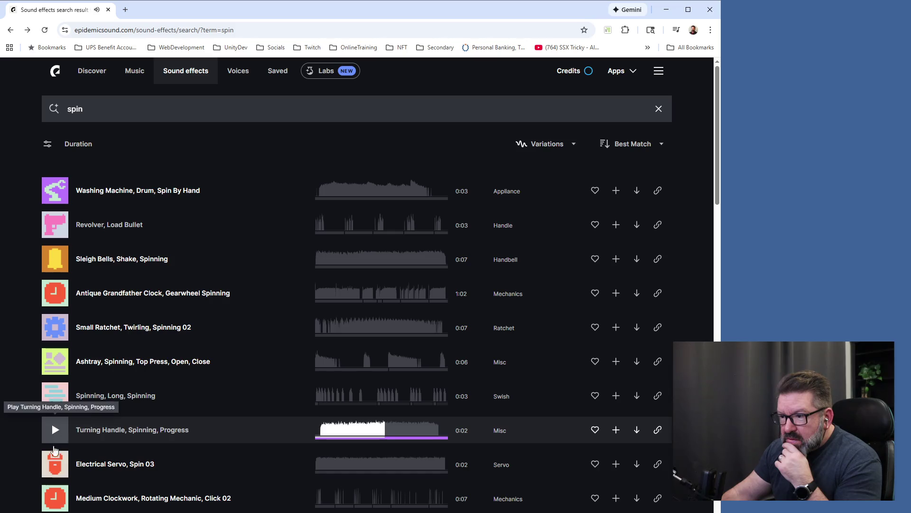
left_click(53, 464)
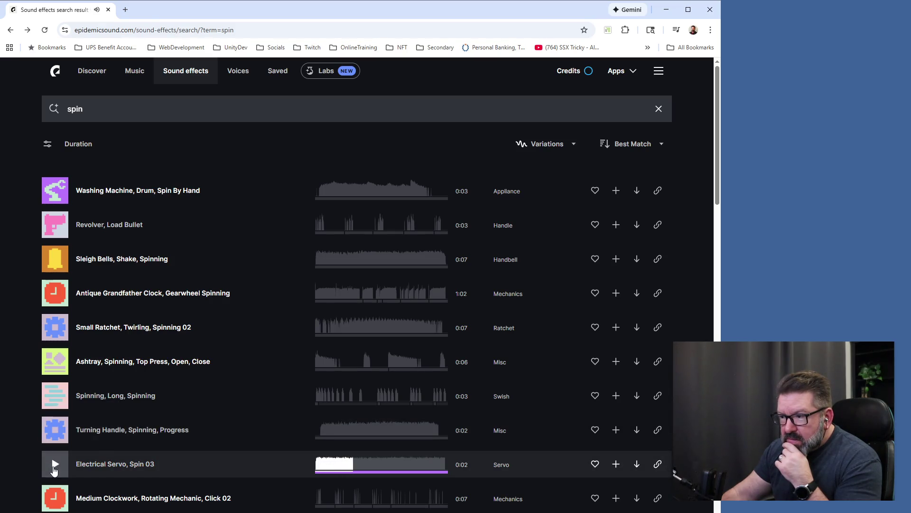
Further down the list, preview Micro, Spins, Ticks 01 and 02
scroll(52, 456, "down", 3)
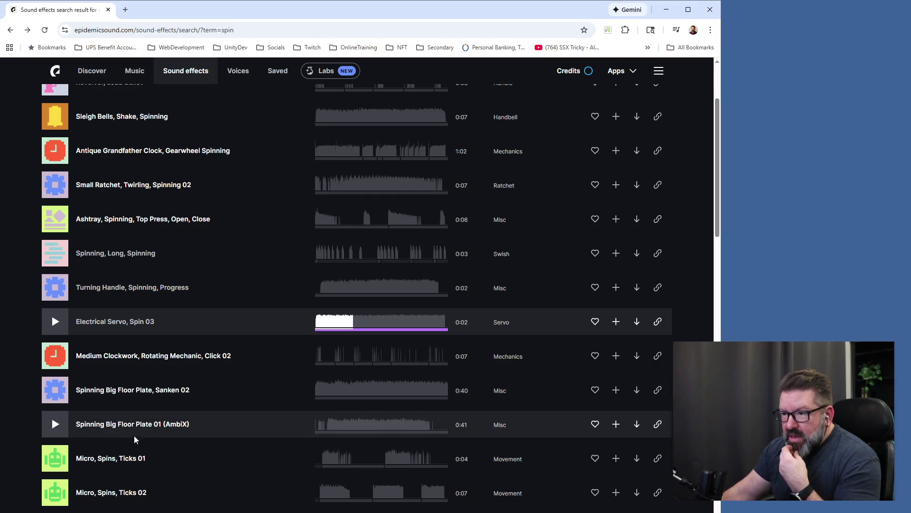
scroll(136, 438, "down", 2)
left_click(55, 363)
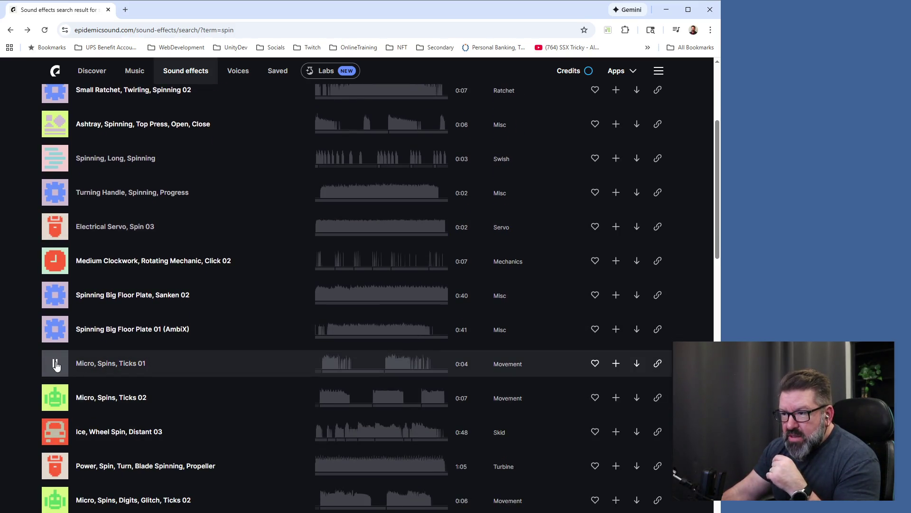
left_click(55, 364)
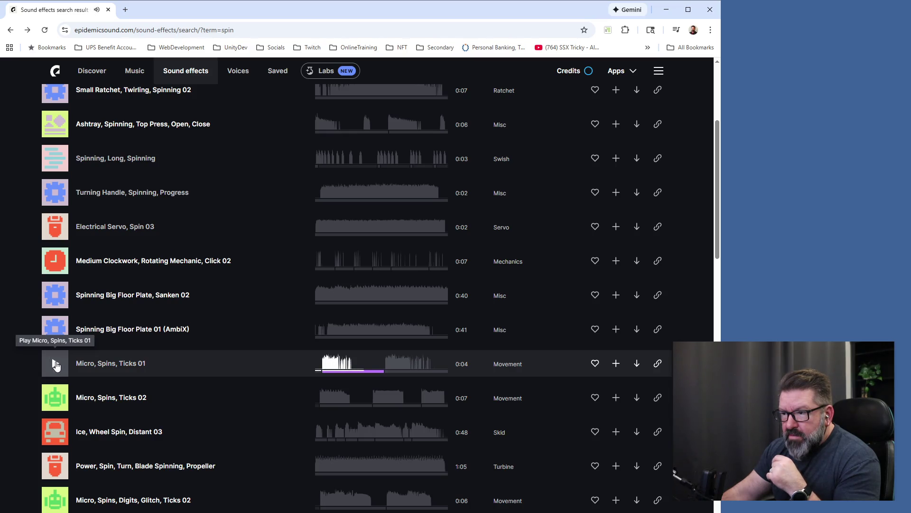
left_click(55, 398)
left_click(57, 398)
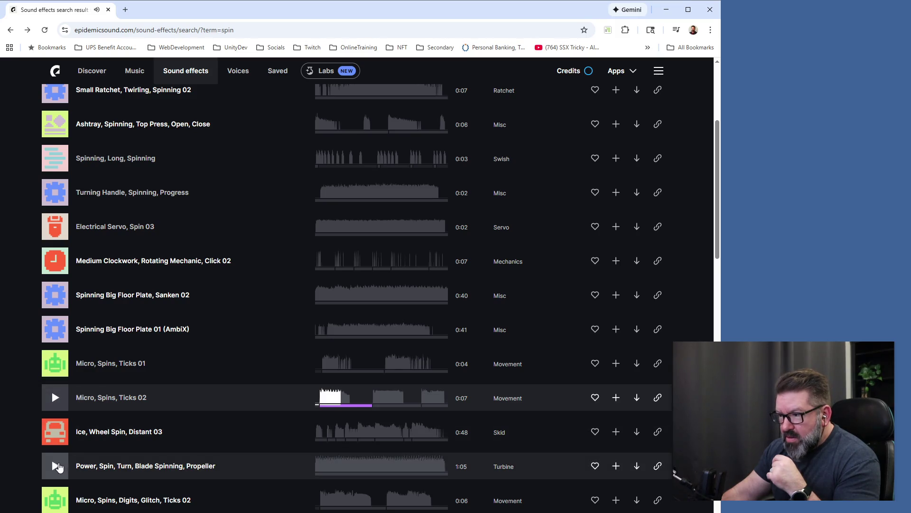
scroll(227, 382, "up", 5)
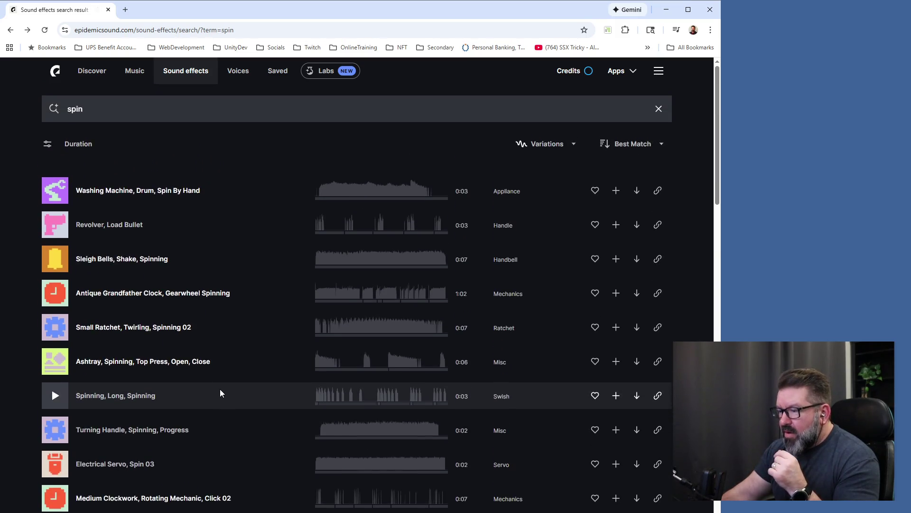
Scroll down and preview the Ice Skating, Scrape Two Legs sound several times
scroll(220, 388, "down", 5)
scroll(246, 386, "down", 3)
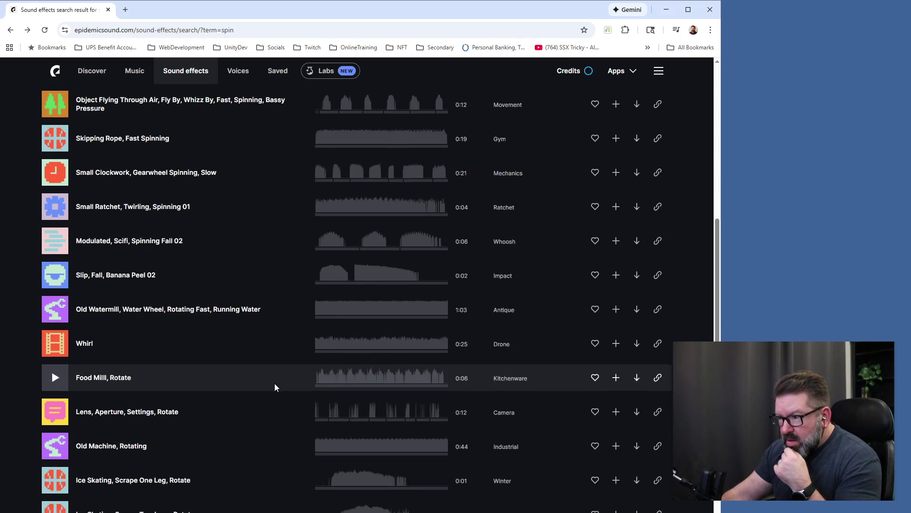
scroll(274, 383, "down", 4)
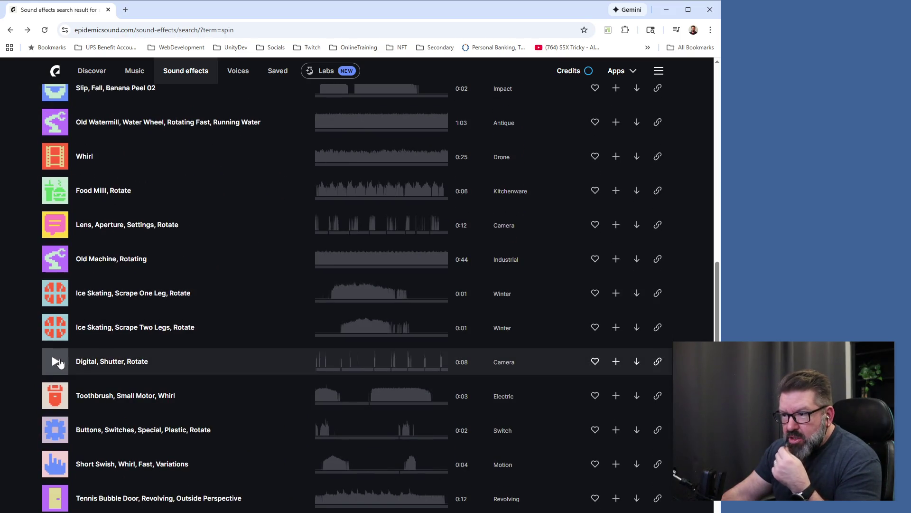
left_click(55, 328)
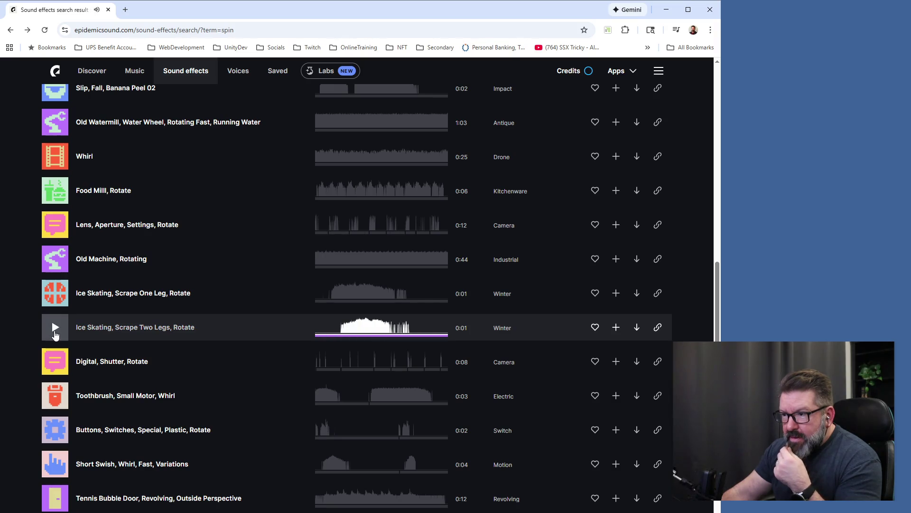
left_click(55, 333)
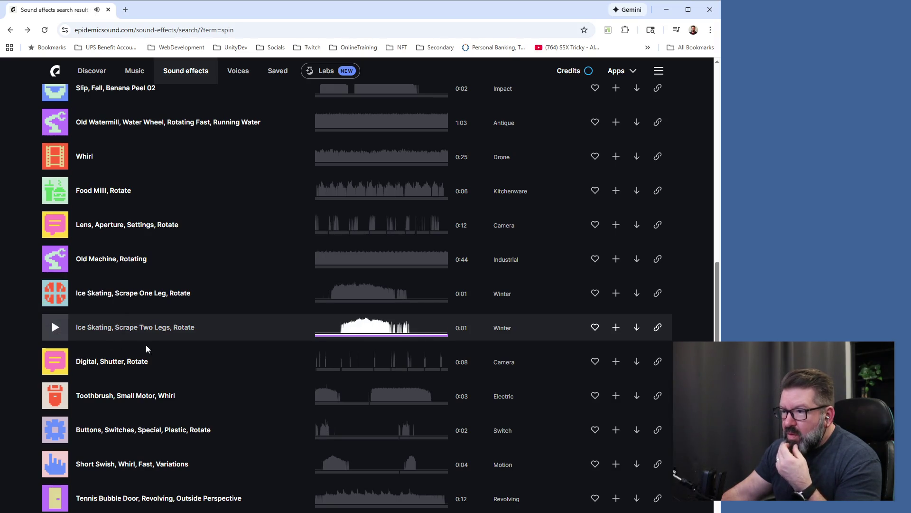
left_click(53, 329)
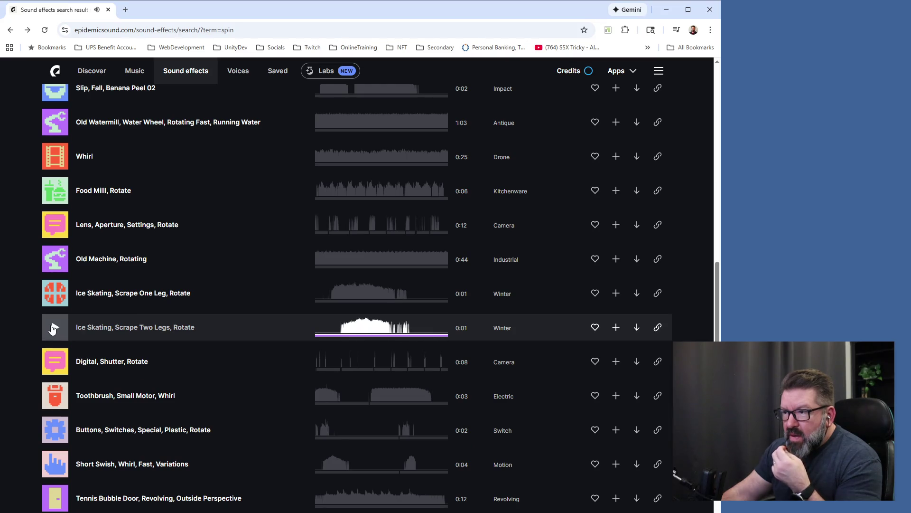
left_click(54, 328)
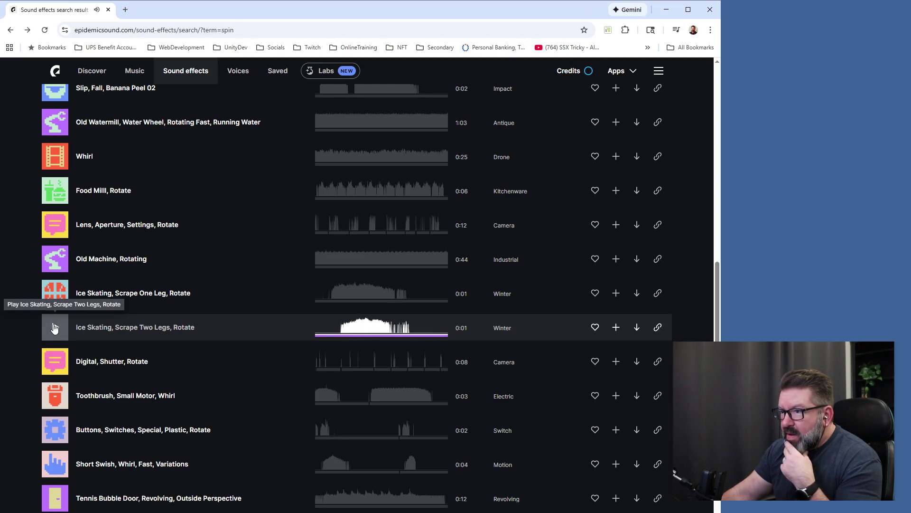
left_click(61, 325)
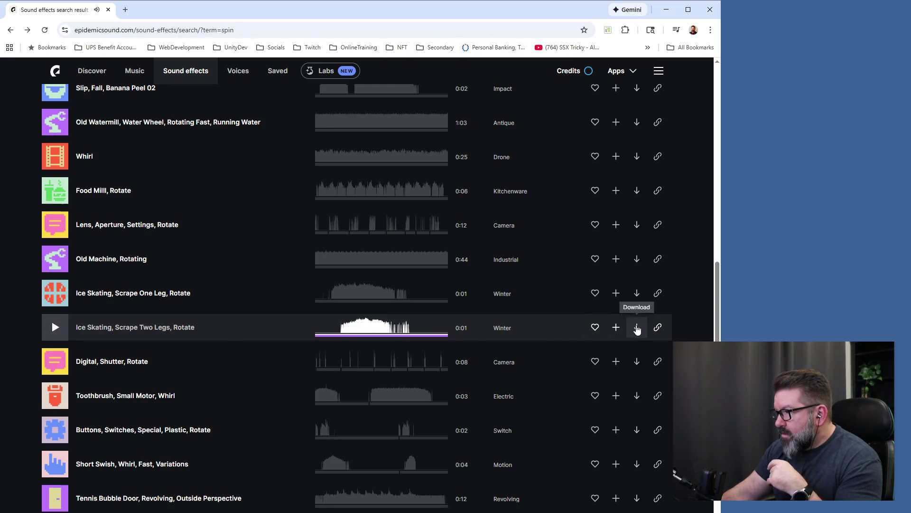
Download Ice Skating, Scrape Two Legs as a WAV file
left_click(637, 328)
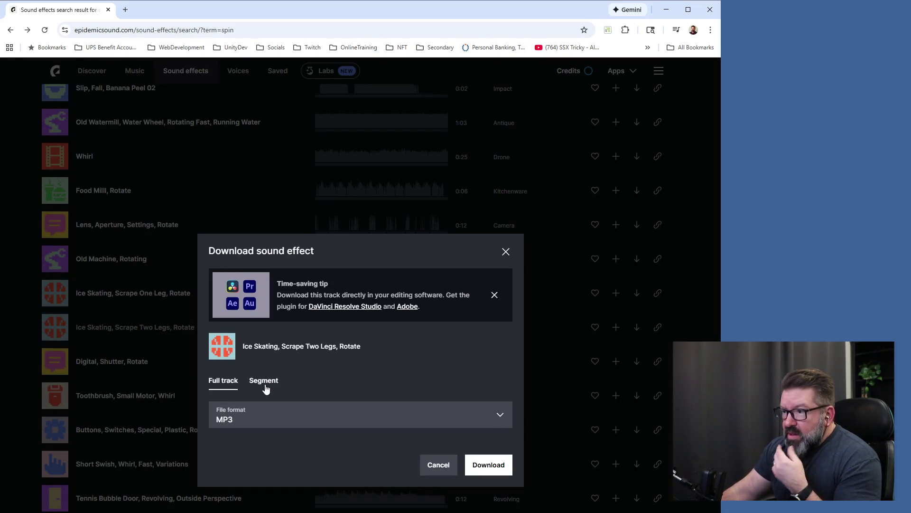
left_click(495, 418)
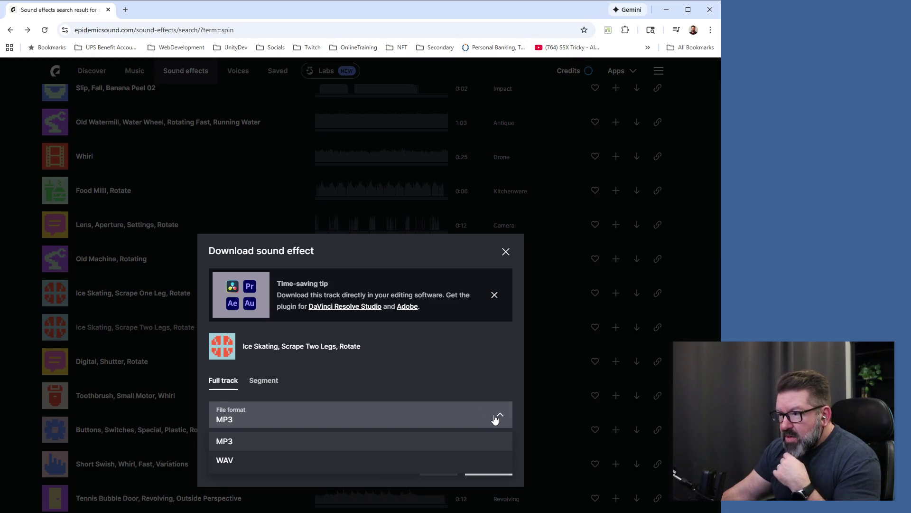
left_click(385, 460)
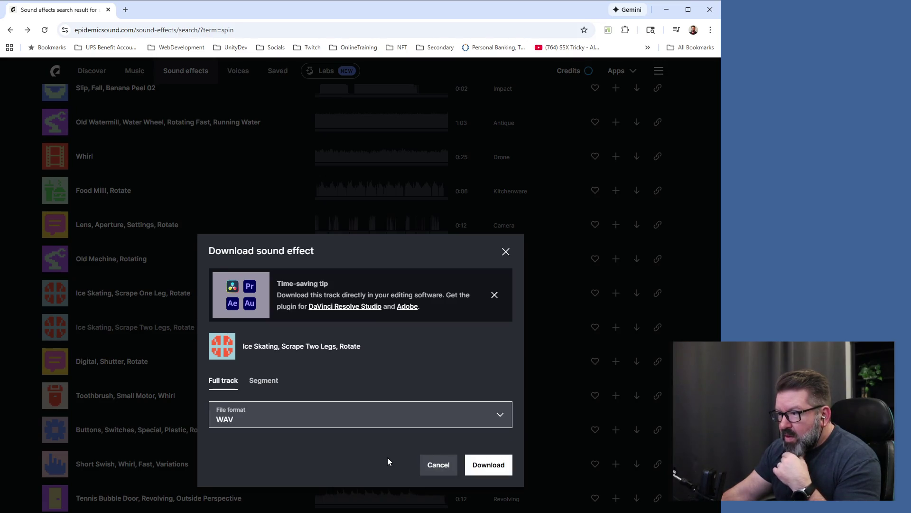
left_click(486, 467)
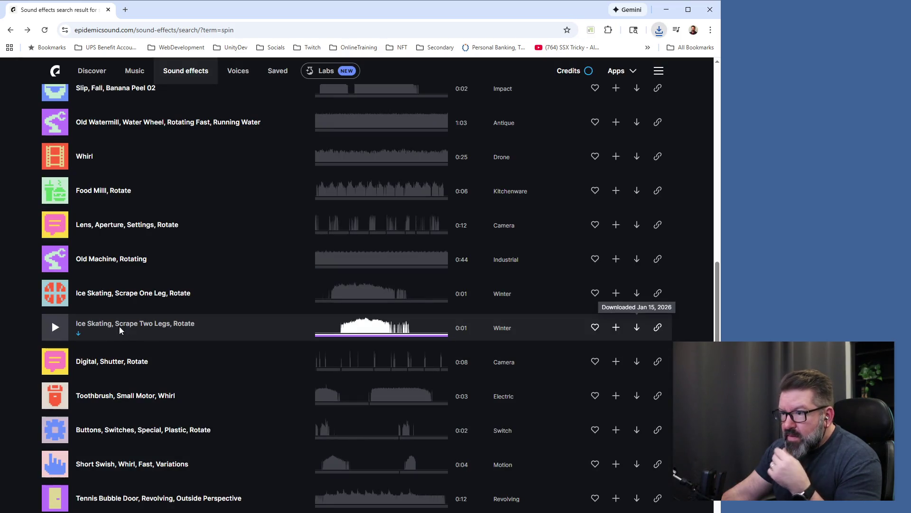
left_click(55, 294)
Compare the Ice Skating Scrape One Leg and Scrape Two Legs previews
left_click(55, 295)
left_click(55, 295)
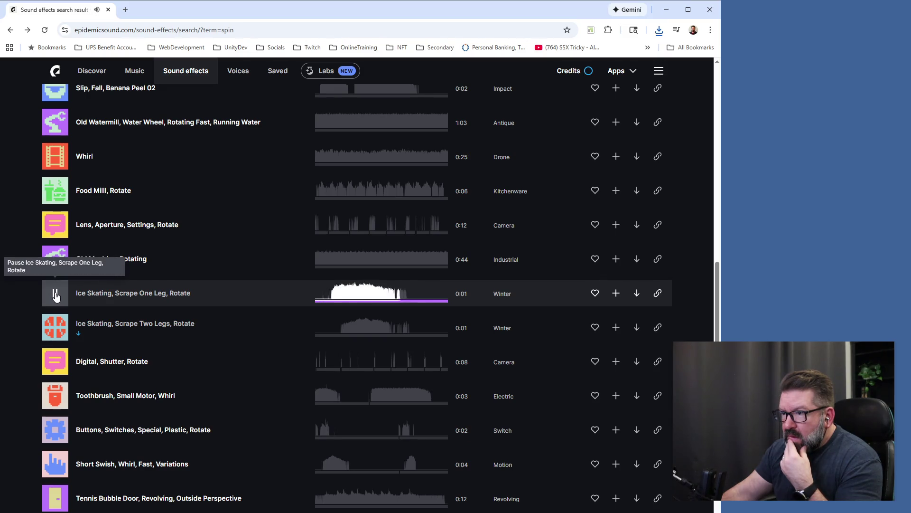
left_click(55, 328)
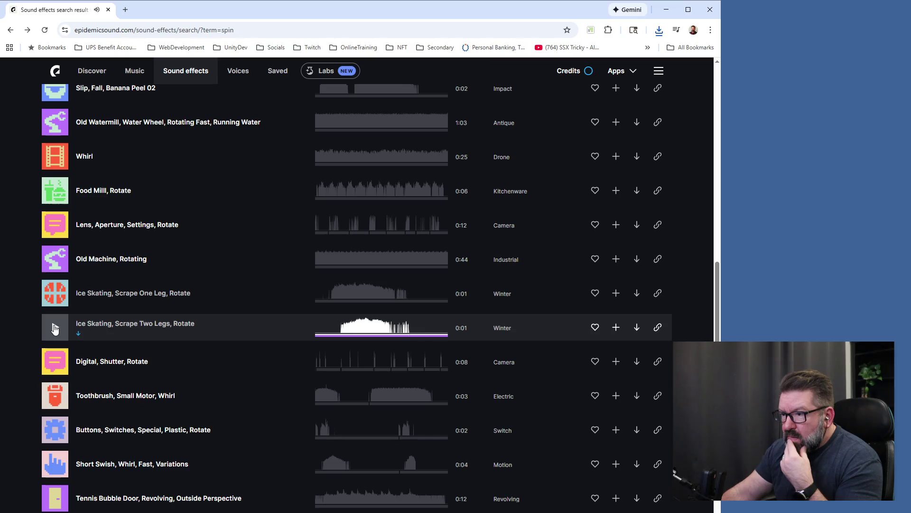
left_click(54, 328)
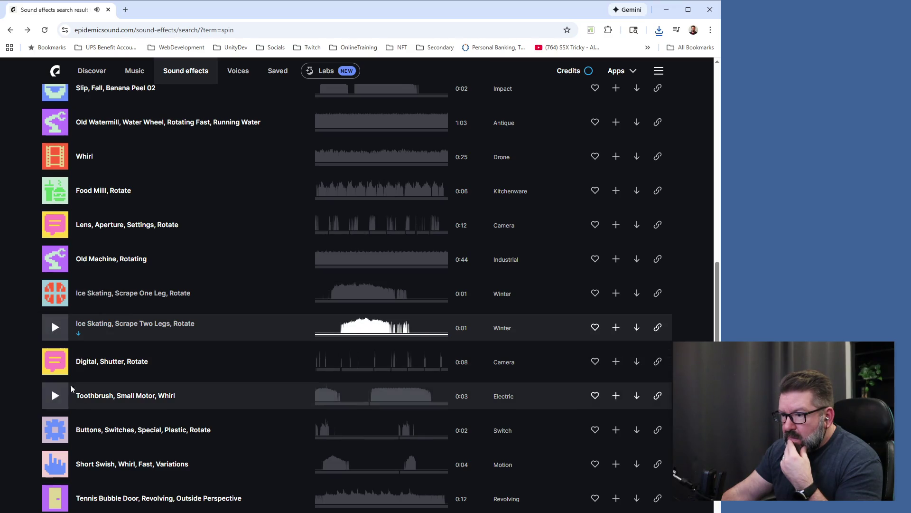
left_click(53, 328)
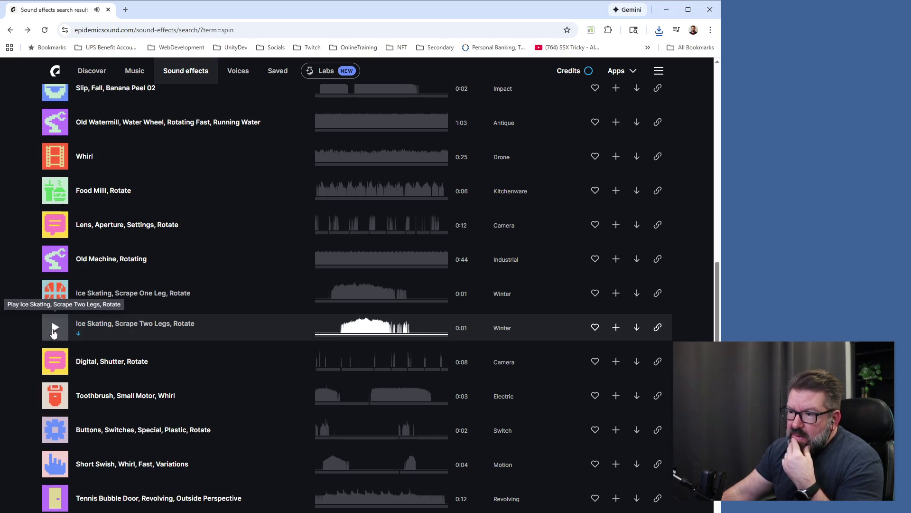
left_click(56, 331)
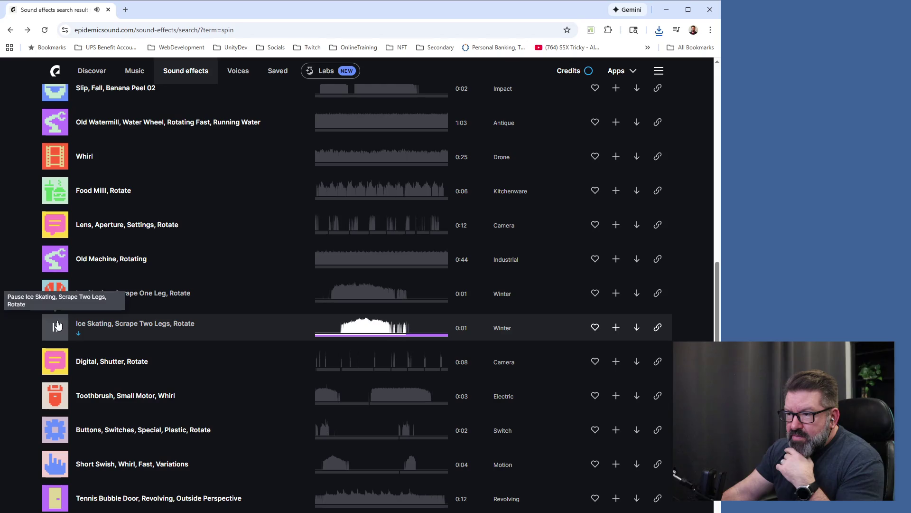
left_click(54, 291)
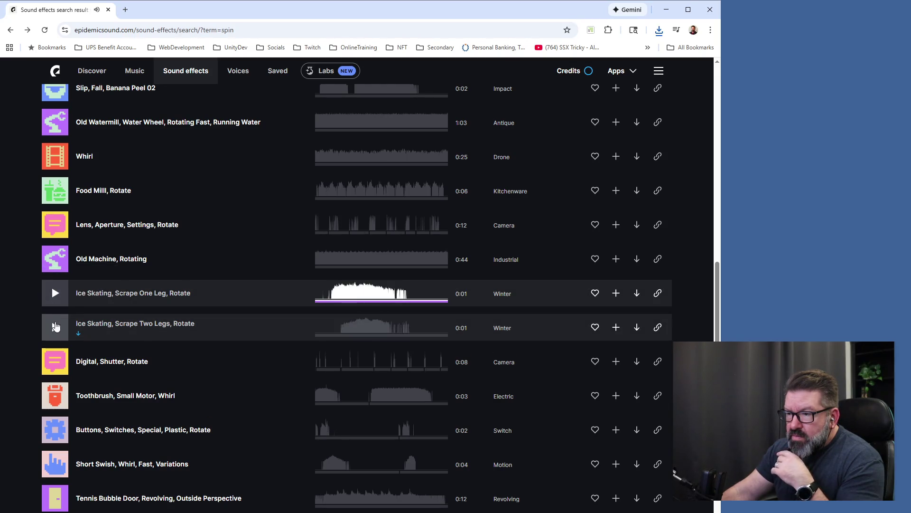
Preview the Short Swish, Whirl, Fast and Buttons, Switches, Plastic, Rotate sounds
scroll(252, 412, "down", 4)
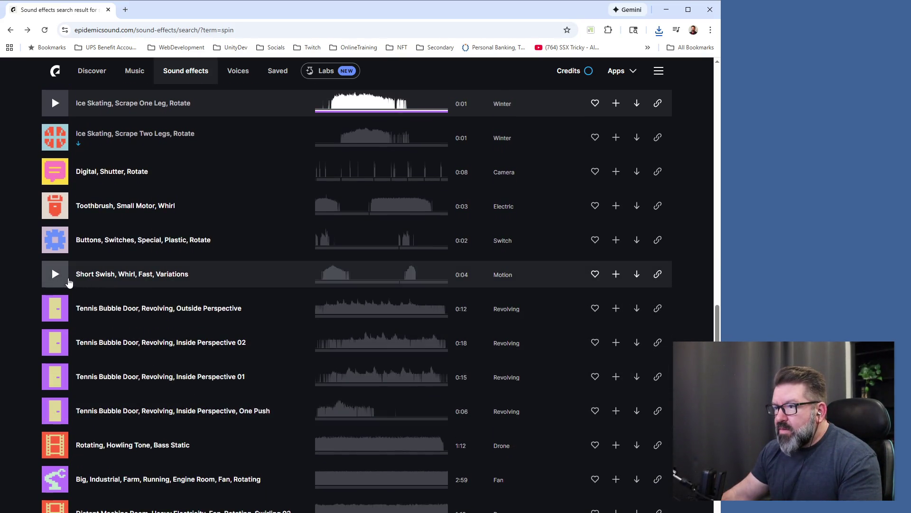
left_click(54, 276)
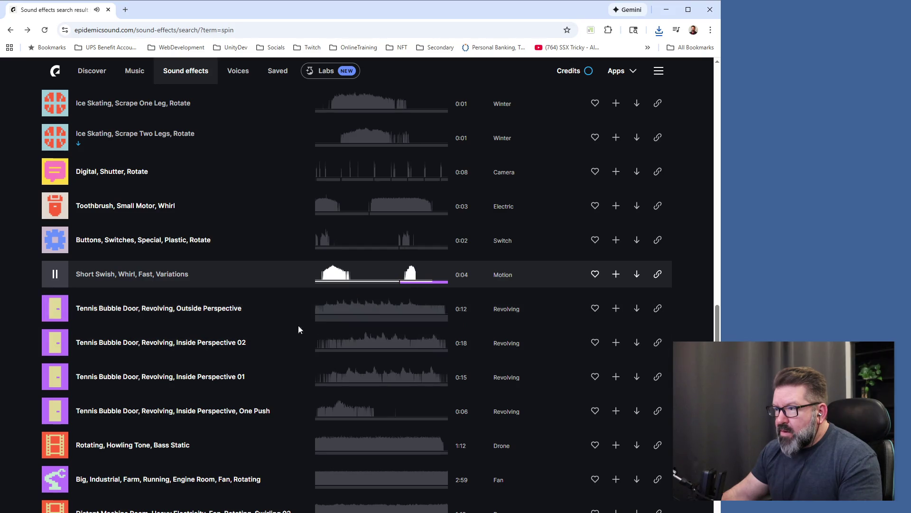
left_click(52, 278)
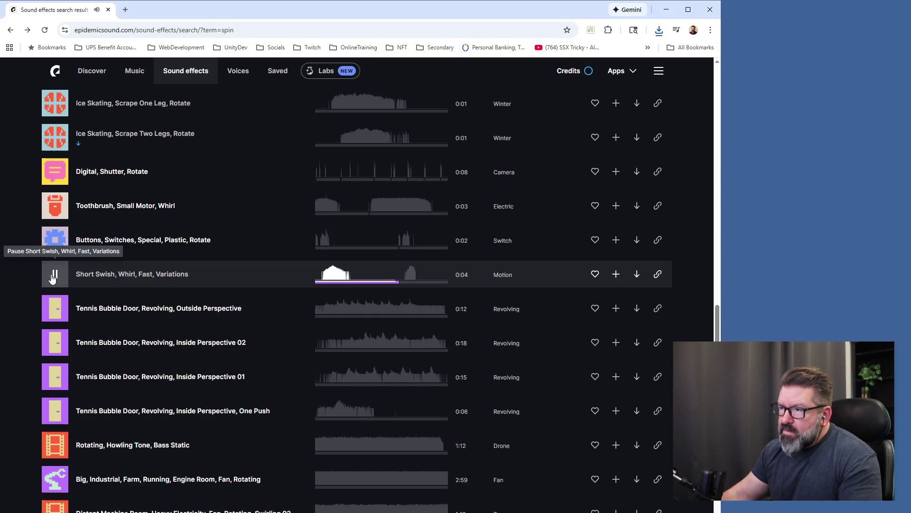
left_click(53, 278)
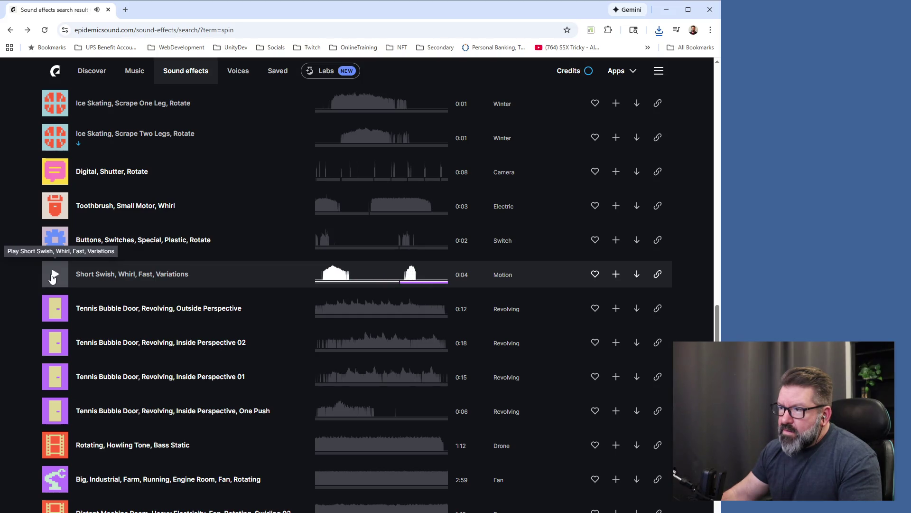
left_click(55, 242)
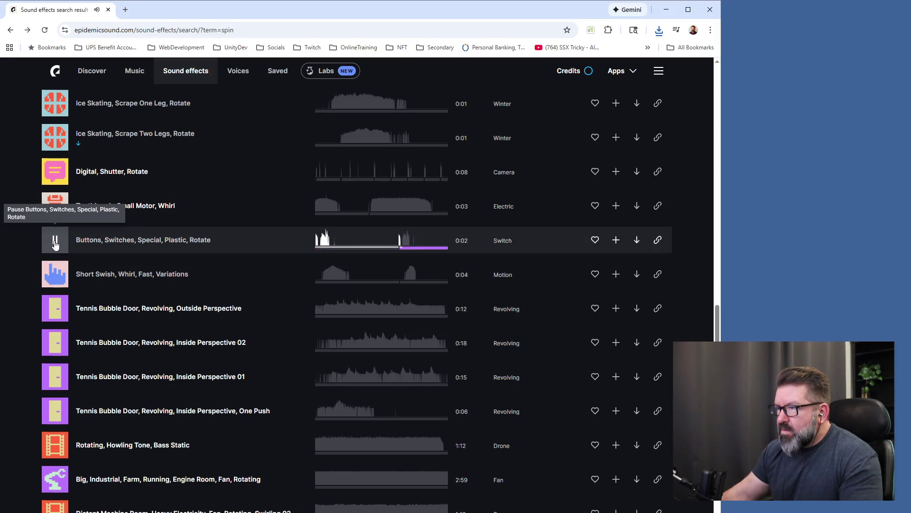
left_click(54, 275)
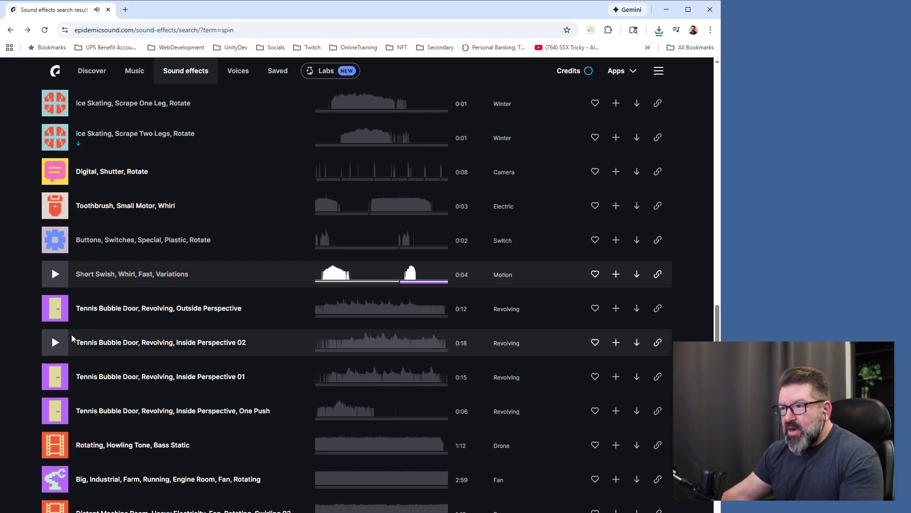
Preview Rotating, Howling Tone, Bass Static, browse further results, then close the browser
scroll(70, 327, "down", 3)
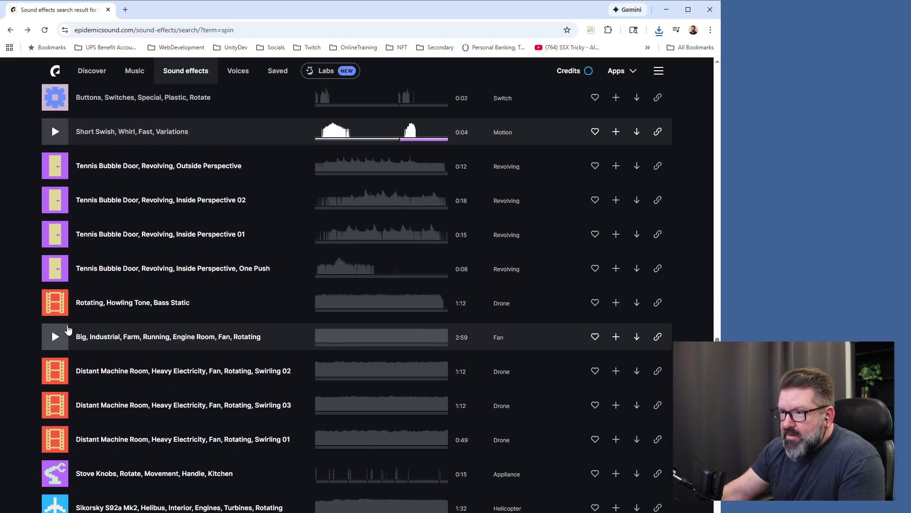
left_click(55, 306)
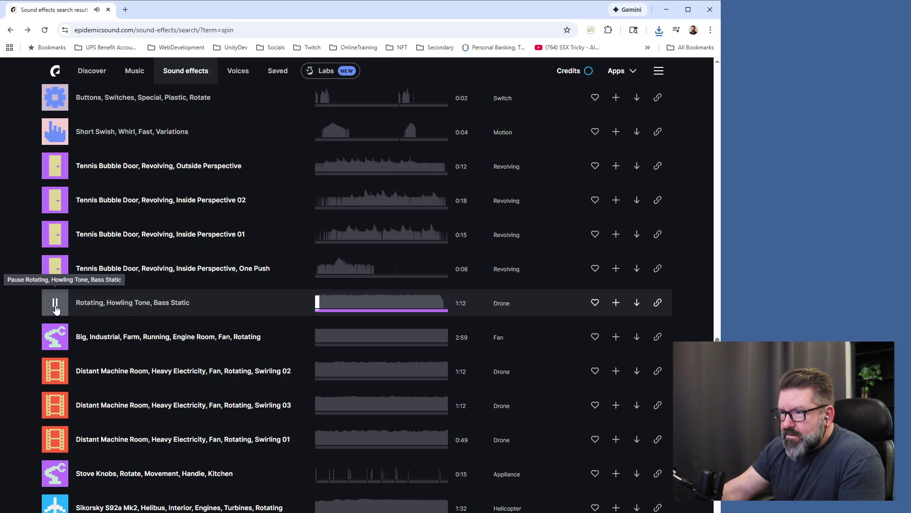
left_click(56, 306)
scroll(54, 316, "down", 4)
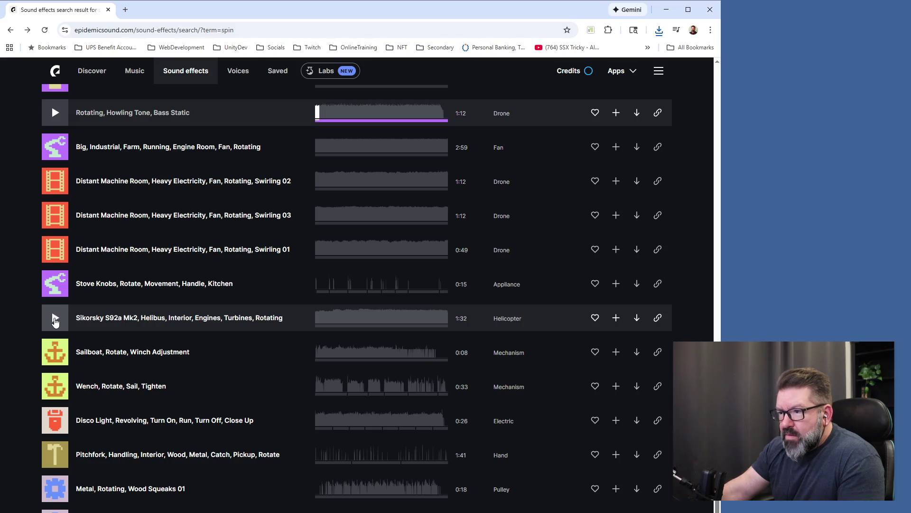
scroll(54, 315, "down", 3)
scroll(55, 321, "down", 2)
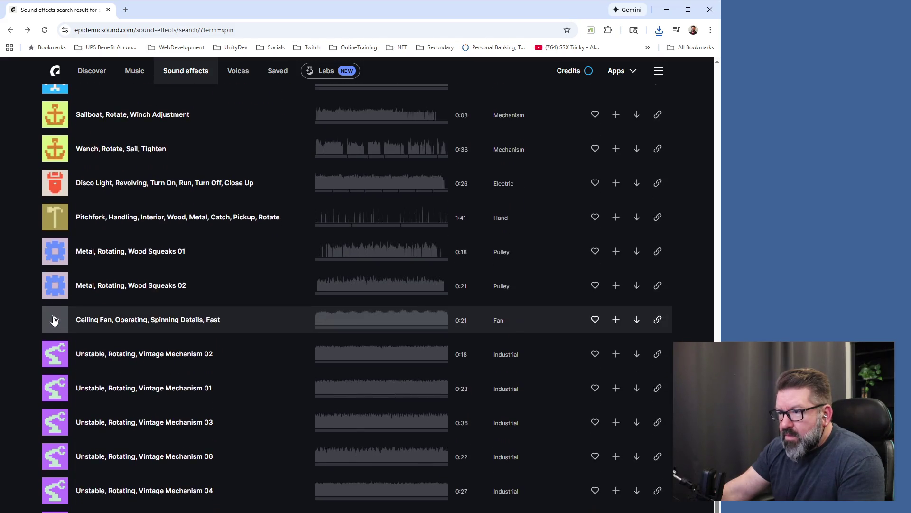
scroll(53, 321, "down", 1)
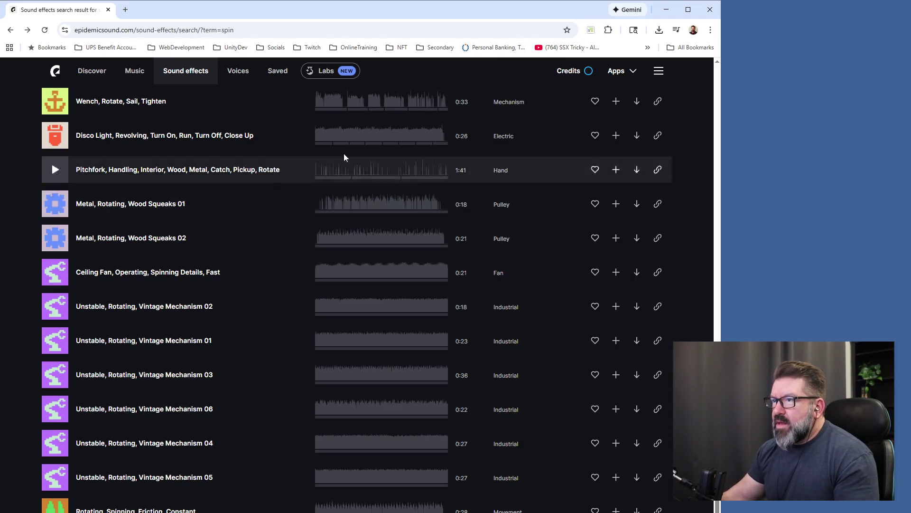
left_click(711, 14)
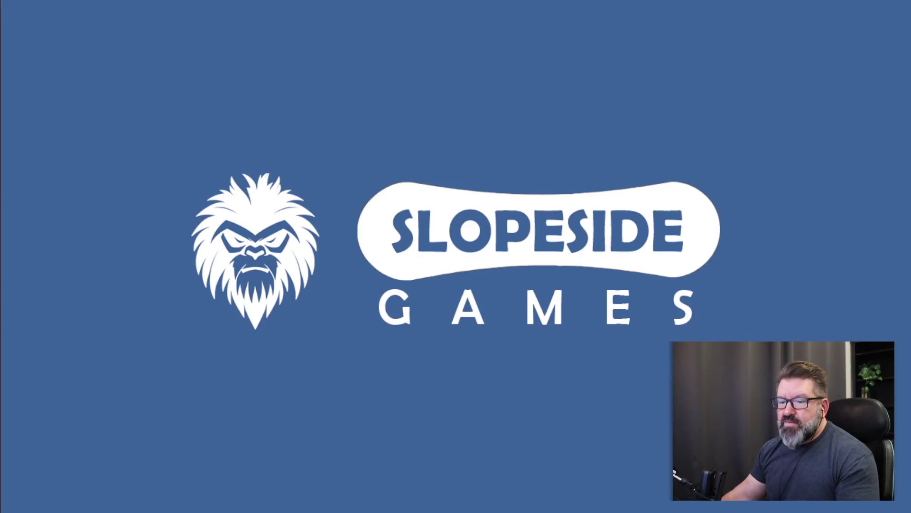
Alt-Tab to Audacity, moving past the grunt clips project window
key("alt+Tab")
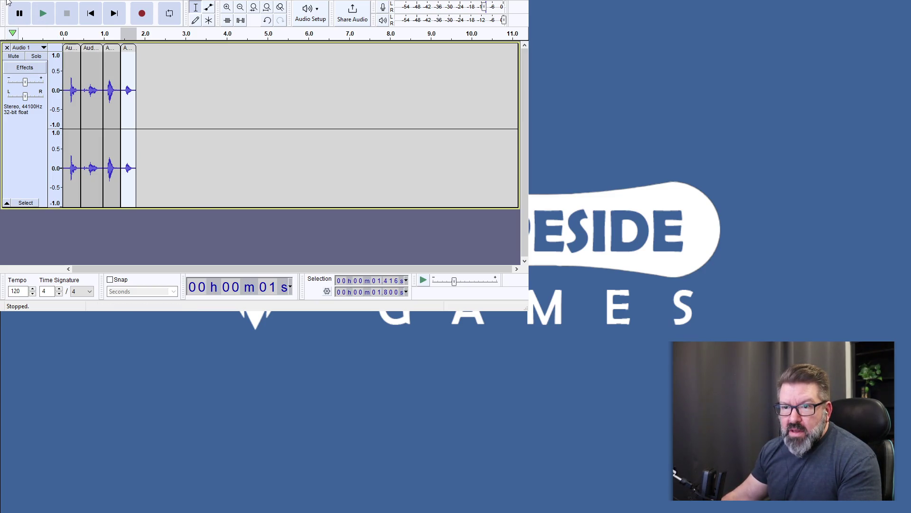
key("alt+Tab")
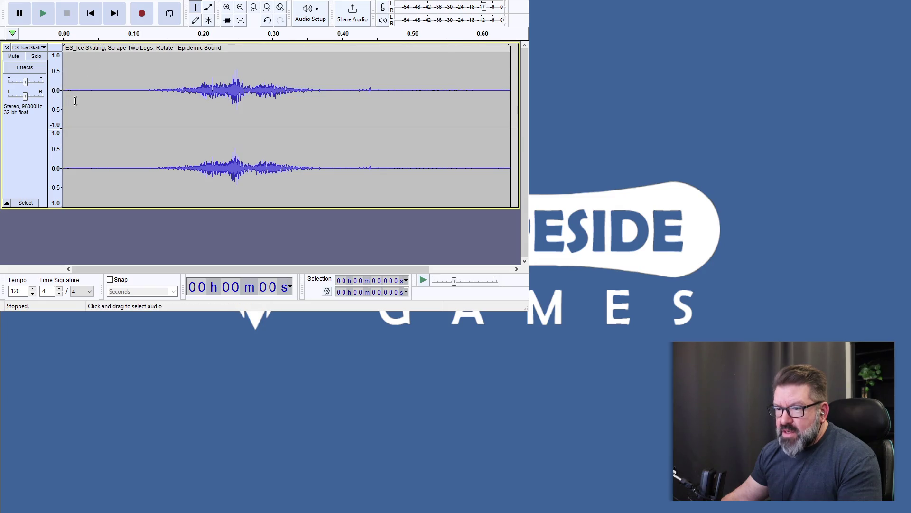
left_click(32, 294)
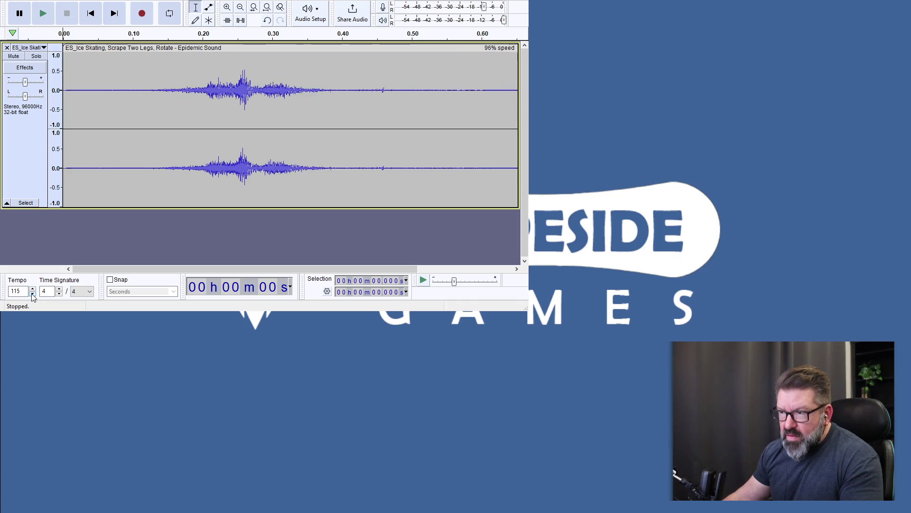
left_click(33, 294)
left_click(32, 293)
left_click(32, 294)
left_click(33, 294)
left_click(32, 294)
left_click(32, 294)
left_click(33, 294)
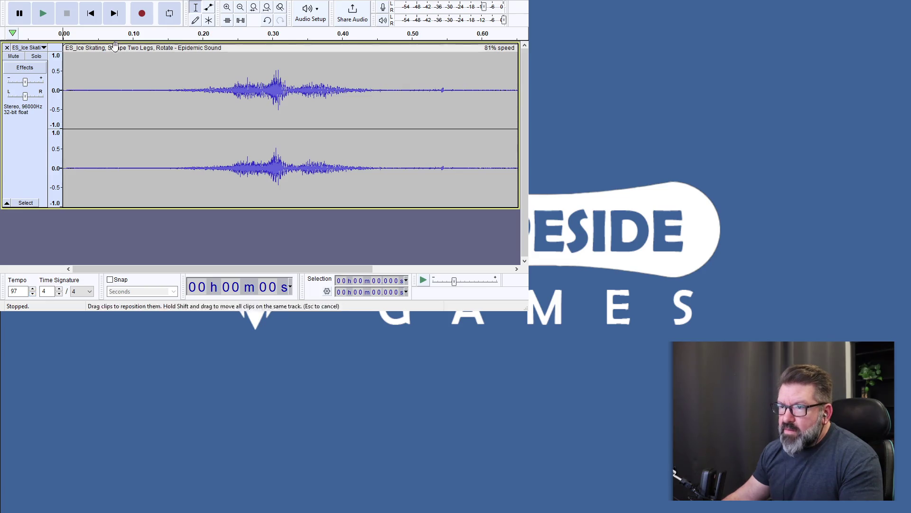
left_click(42, 17)
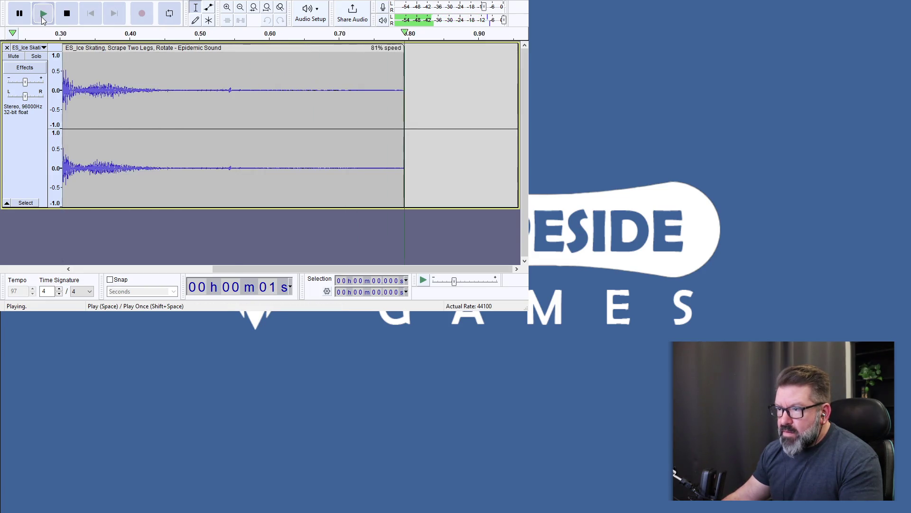
left_click(46, 17)
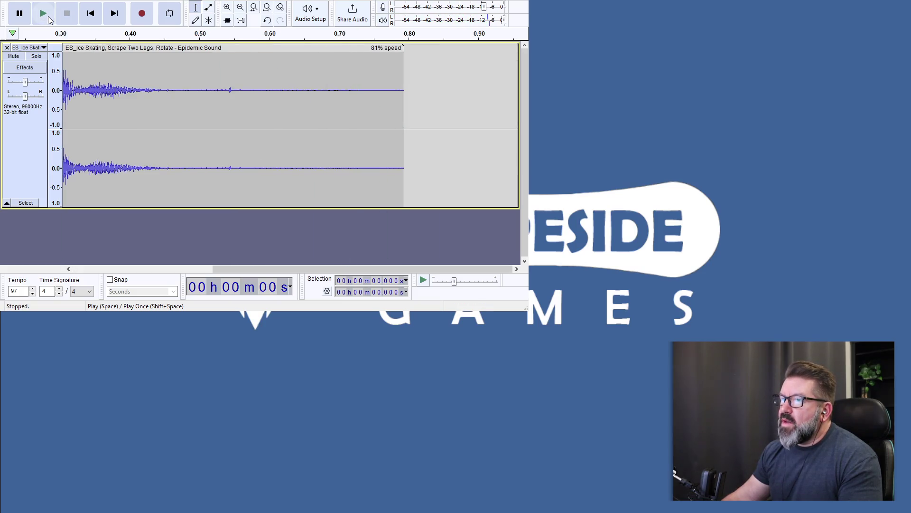
left_click(45, 17)
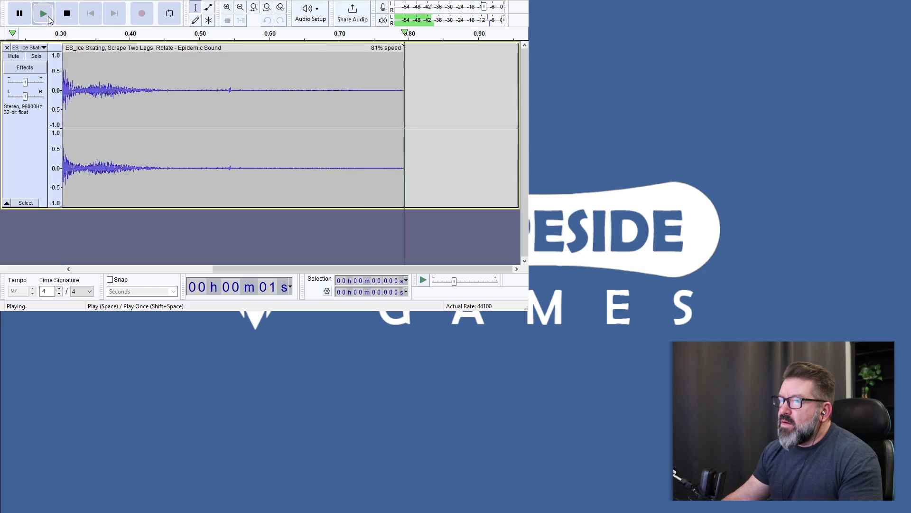
left_click(48, 17)
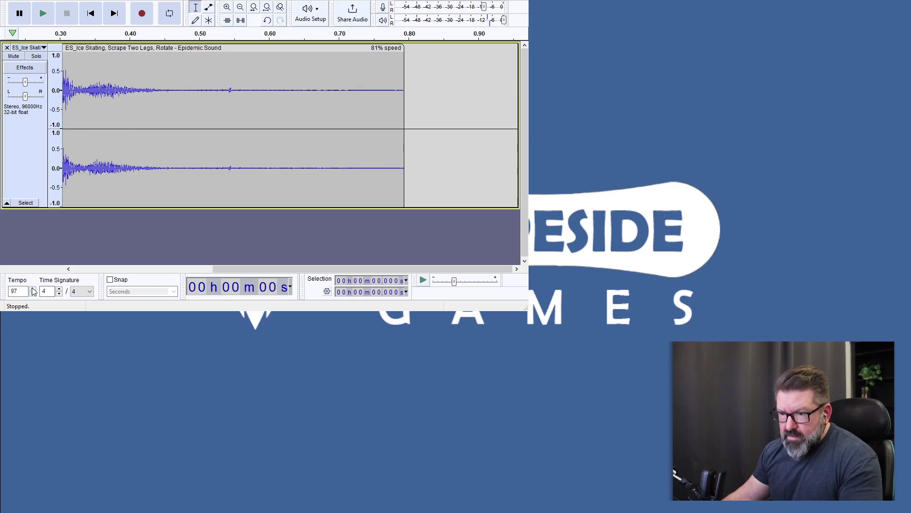
double_click(14, 291)
type("120")
left_click(47, 18)
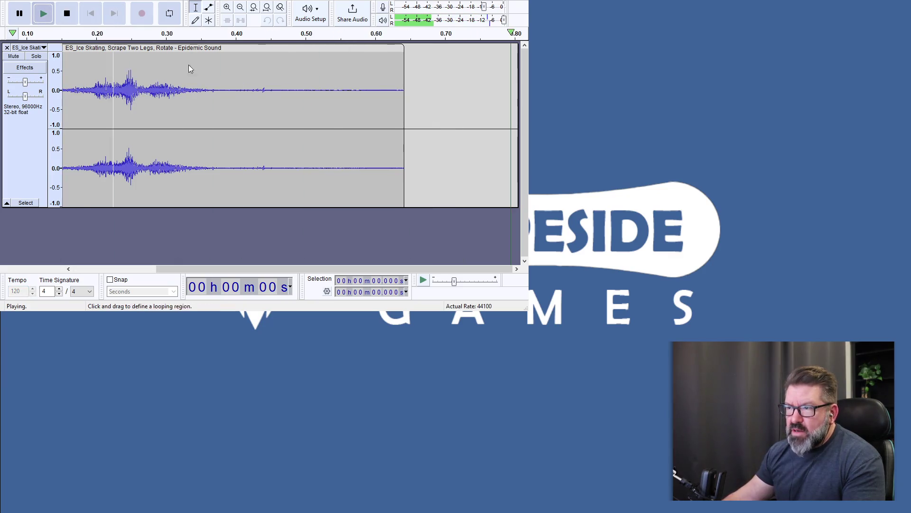
left_click(422, 282)
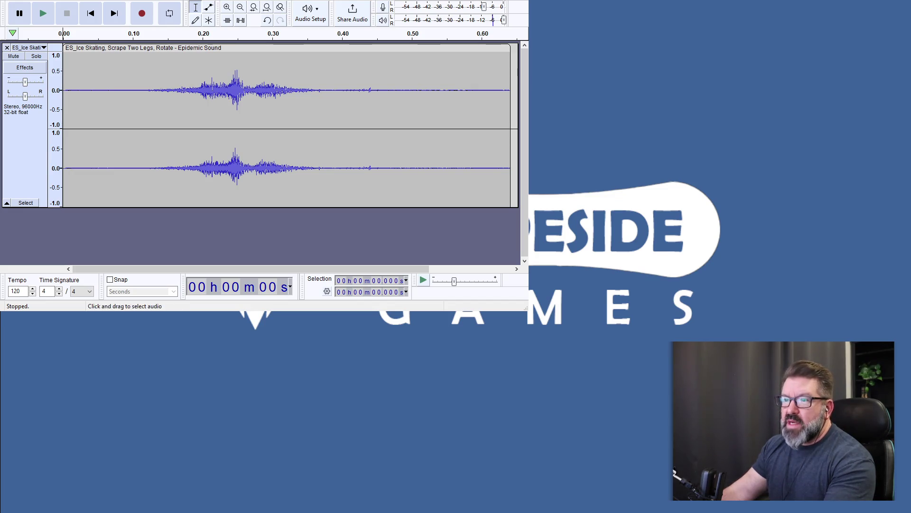
left_click(44, 14)
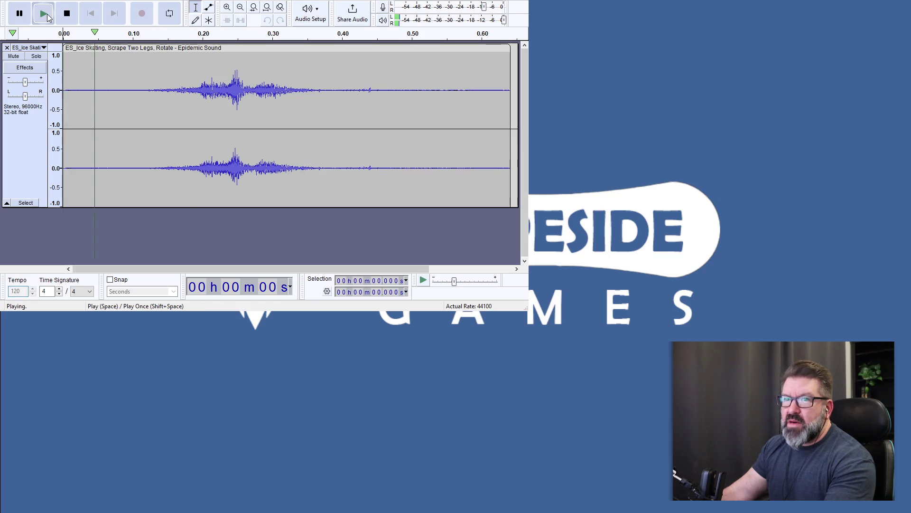
left_click(44, 14)
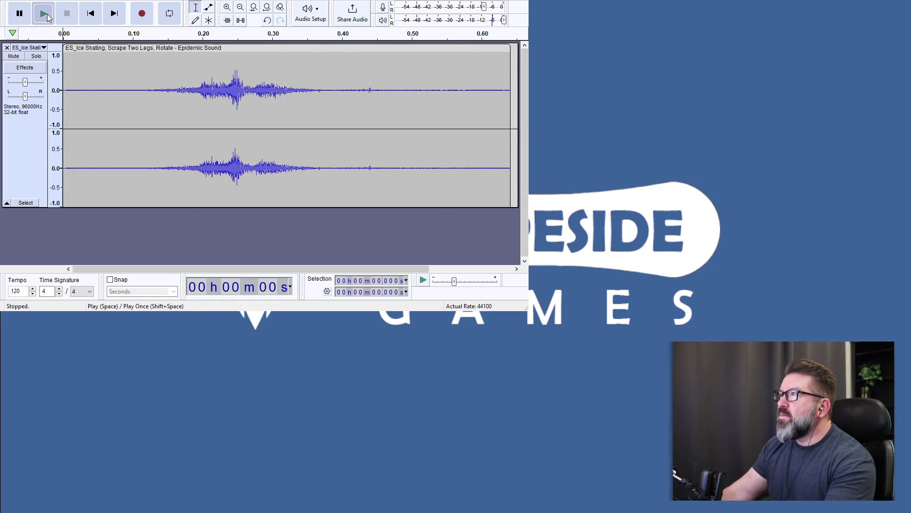
left_click(48, 17)
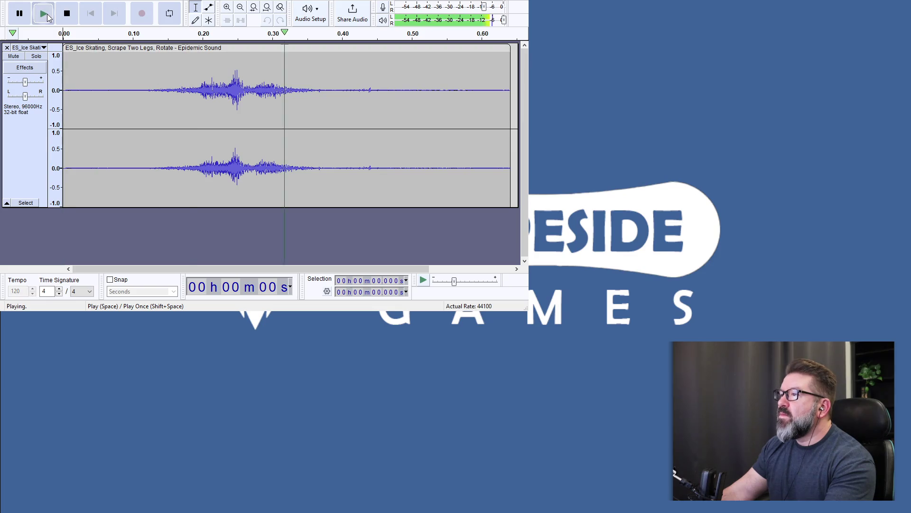
left_click(48, 17)
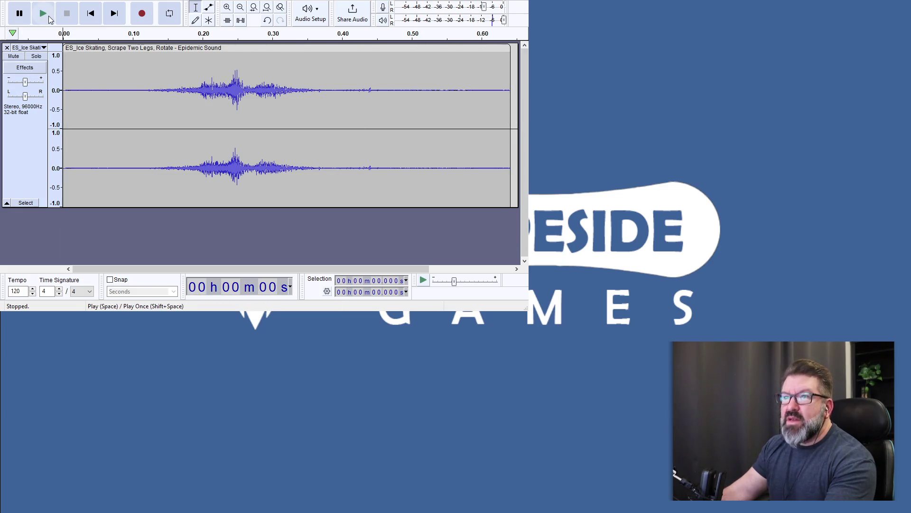
left_click(47, 17)
left_click(48, 17)
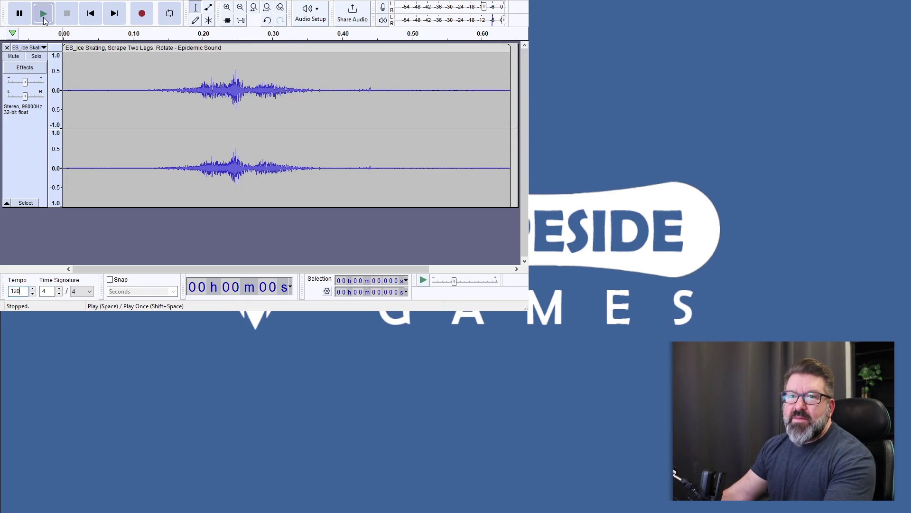
left_click(44, 18)
left_click(43, 18)
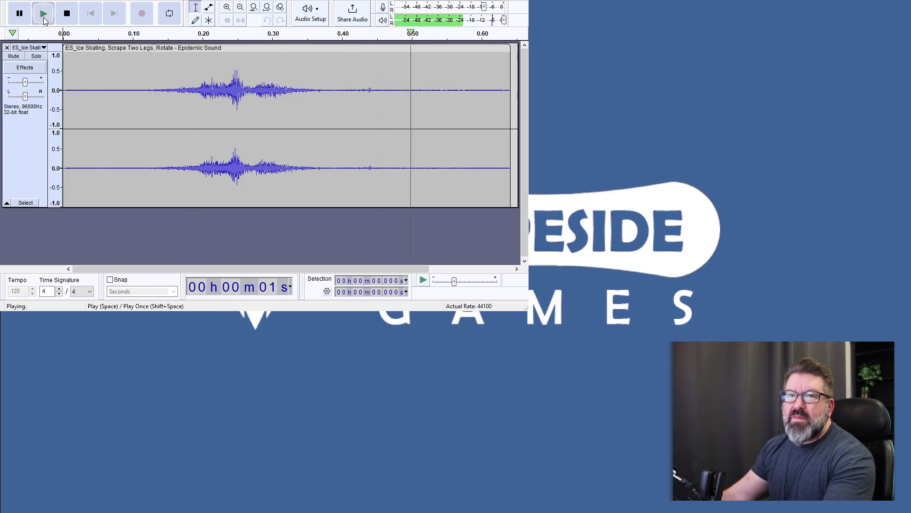
left_click(44, 17)
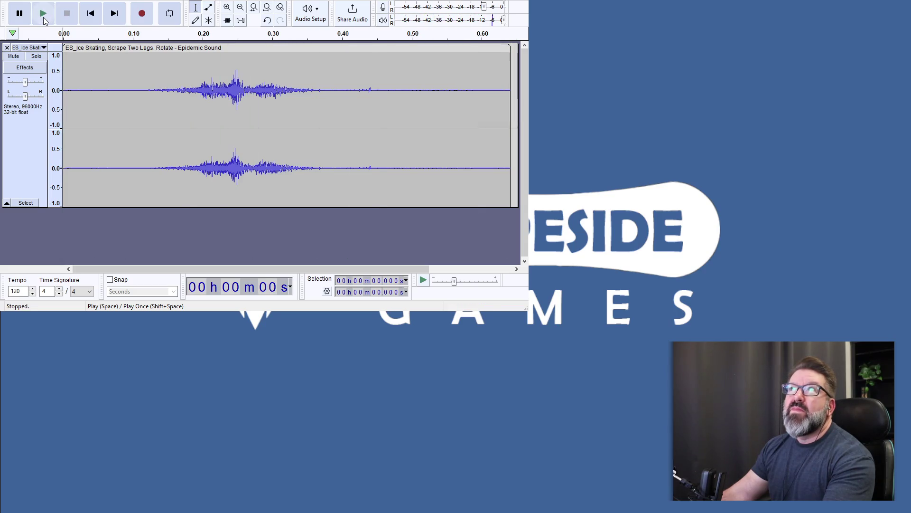
left_click(43, 17)
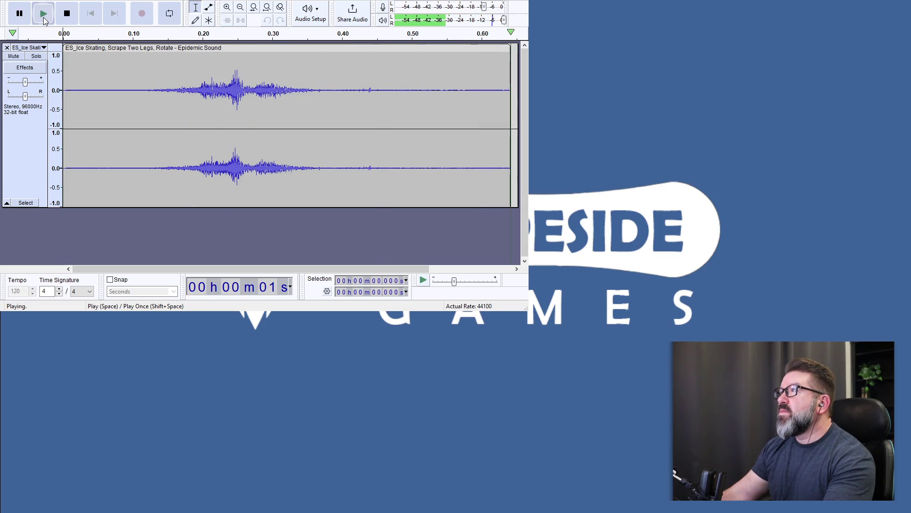
left_click(44, 17)
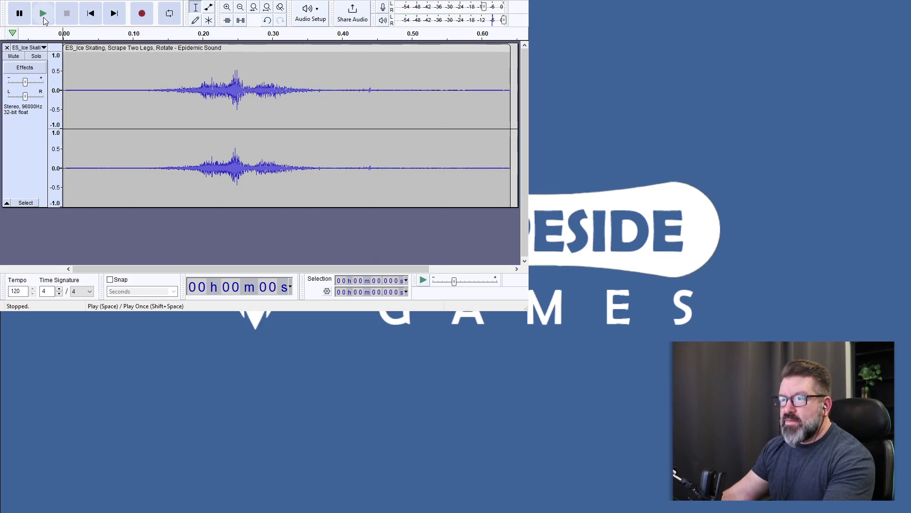
left_click(44, 17)
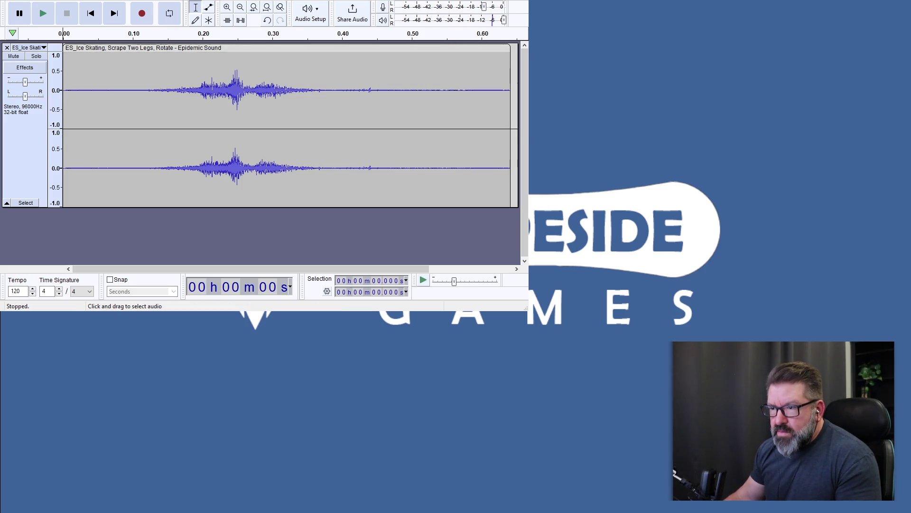
left_click_drag(127, 95, 63, 95)
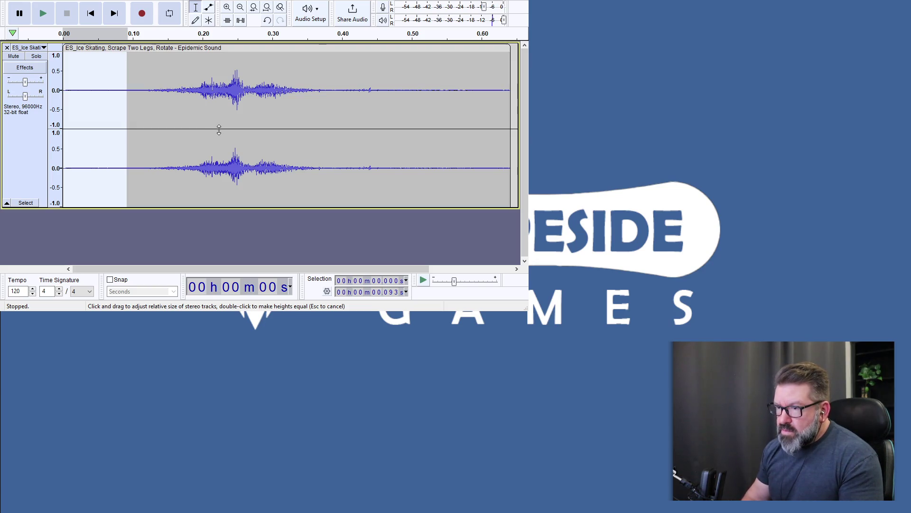
Delete the quiet lead-in and everything after 0.381 s from the spin clip
key("Delete")
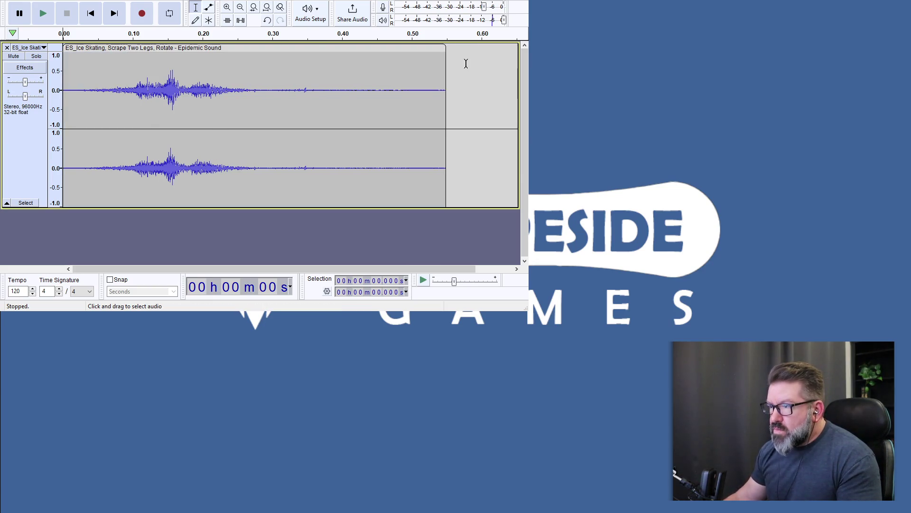
mouse_move(328, 60)
left_mouse_down()
mouse_move(431, 61)
mouse_move(464, 73)
left_mouse_up()
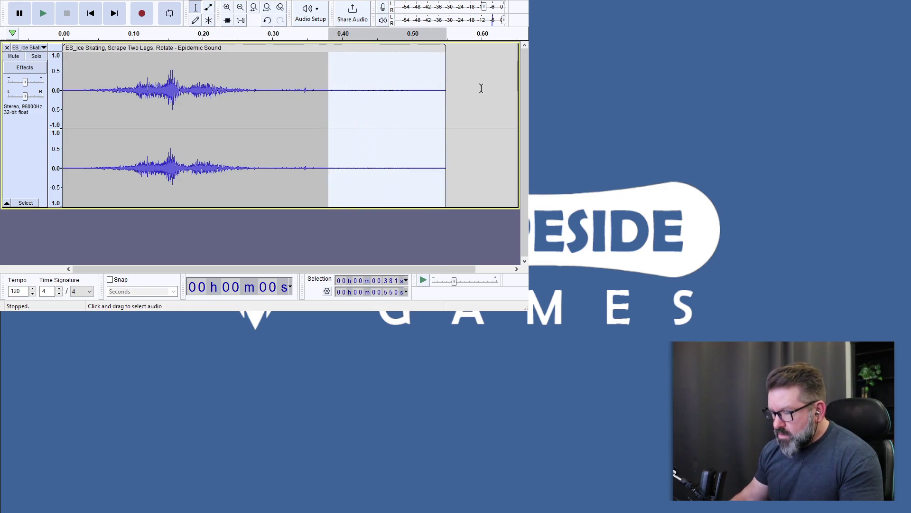
key("Delete")
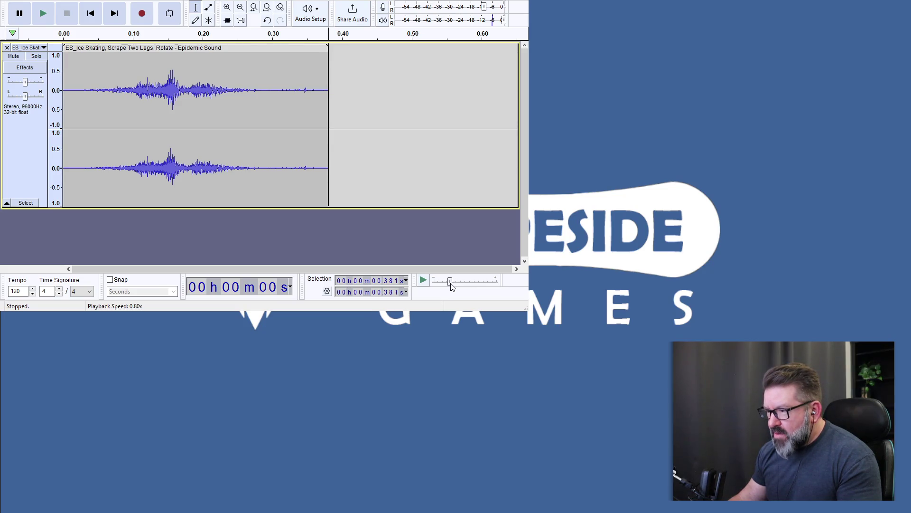
Preview the trimmed clip at 0.71x speed, then undo the trims with Ctrl+Z
left_click_drag(451, 283, 449, 284)
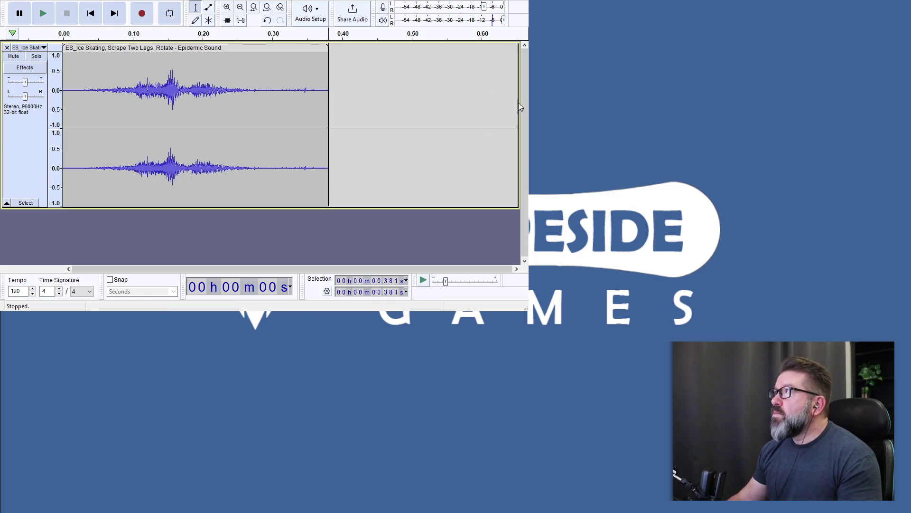
left_click(47, 15)
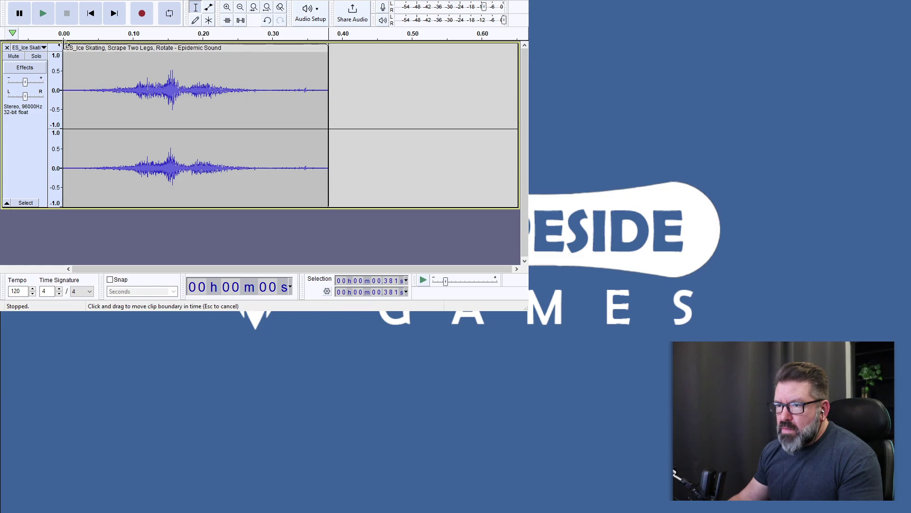
left_click(67, 57)
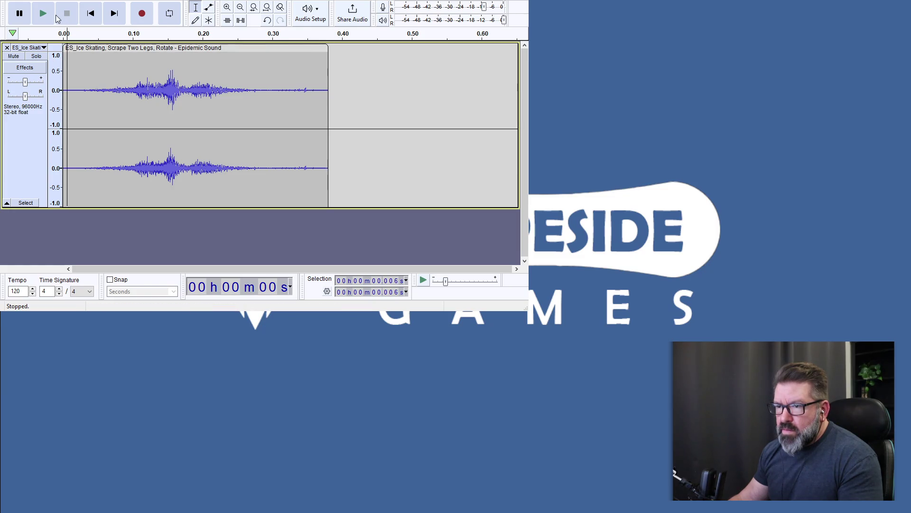
left_click(47, 14)
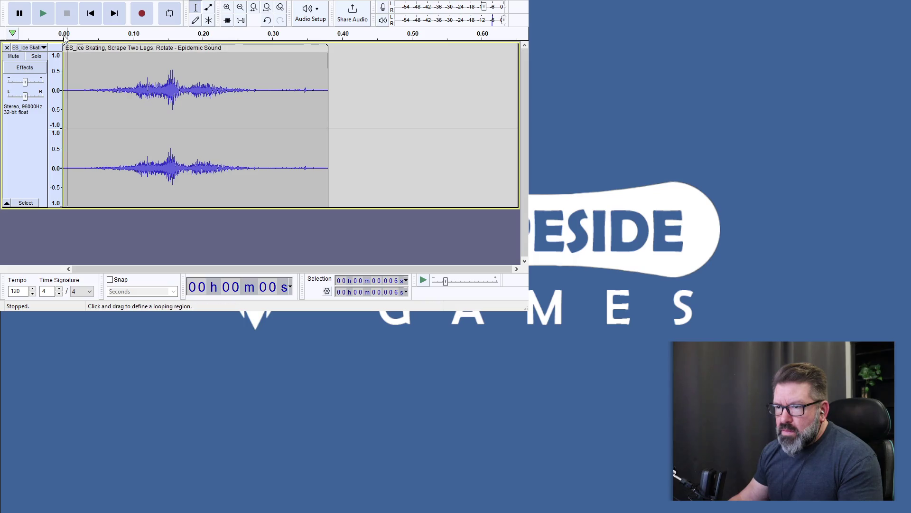
left_click_drag(65, 34, 68, 36)
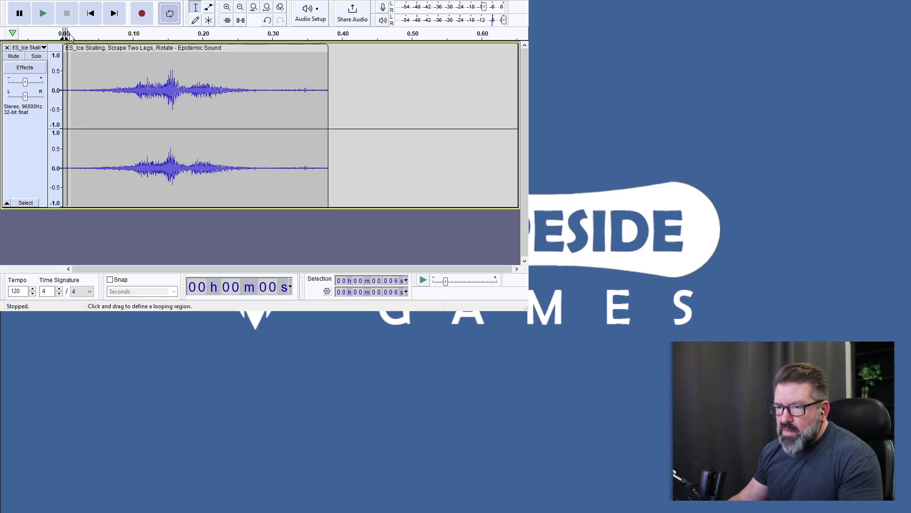
key("ctrl+z")
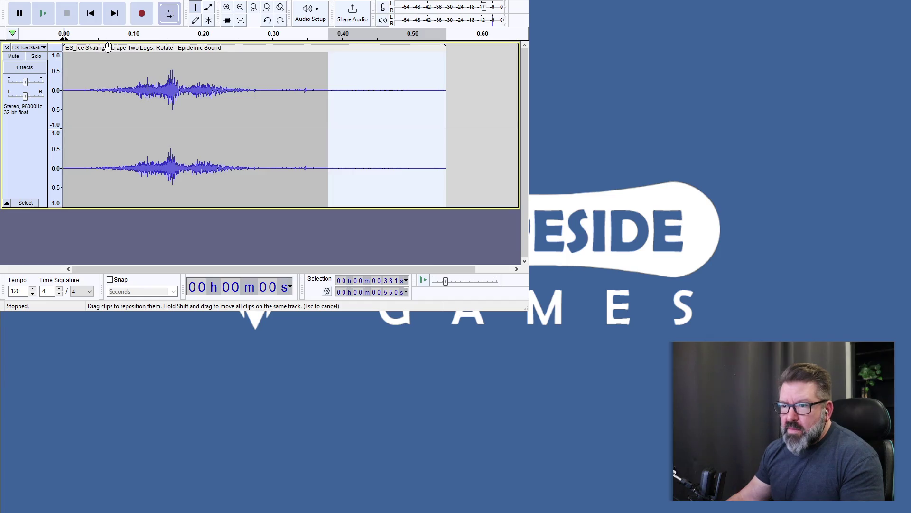
key("ctrl+z")
key("ctrl+z")
key("ctrl+z")
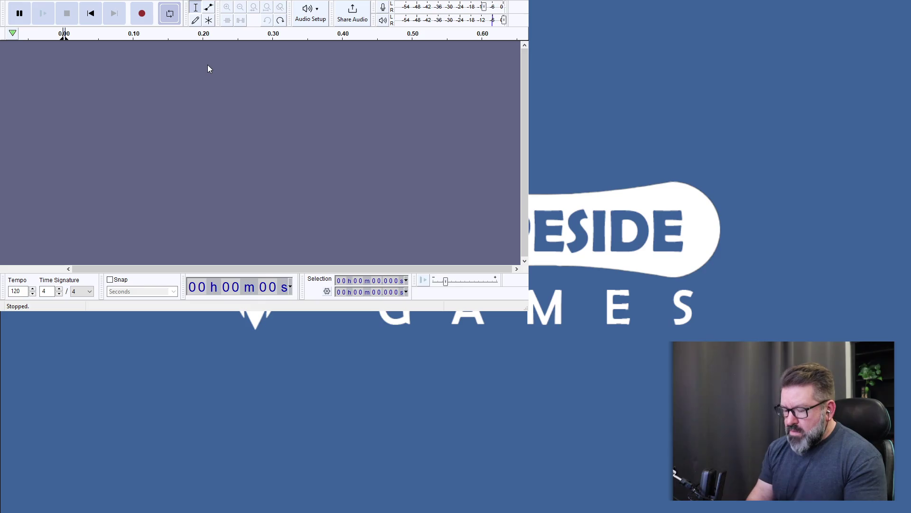
Redo to restore the ice skating track, preview it at 0.69x, then set 0.76x
key("ctrl+y")
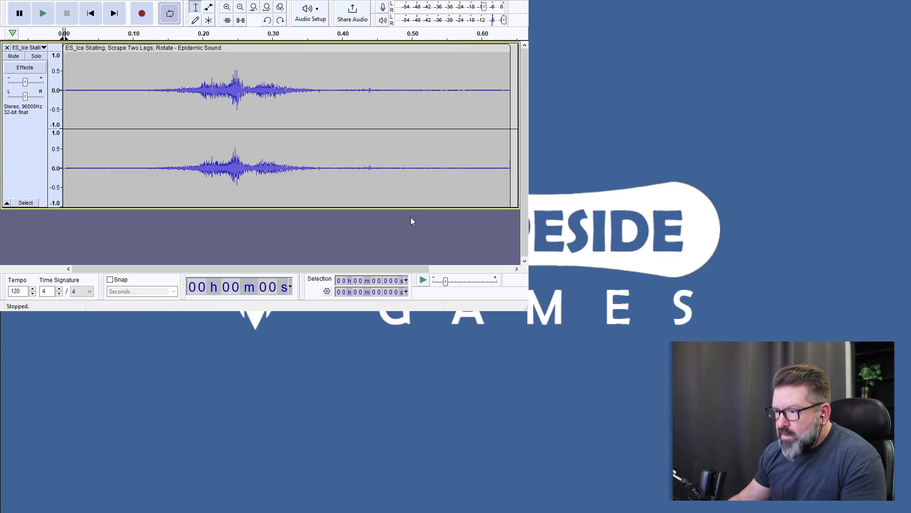
left_click_drag(447, 282, 447, 285)
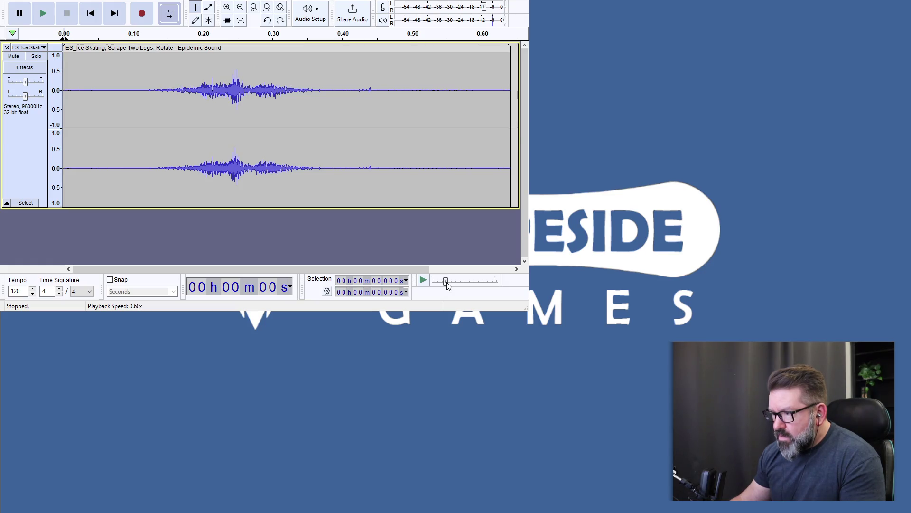
left_click(425, 281)
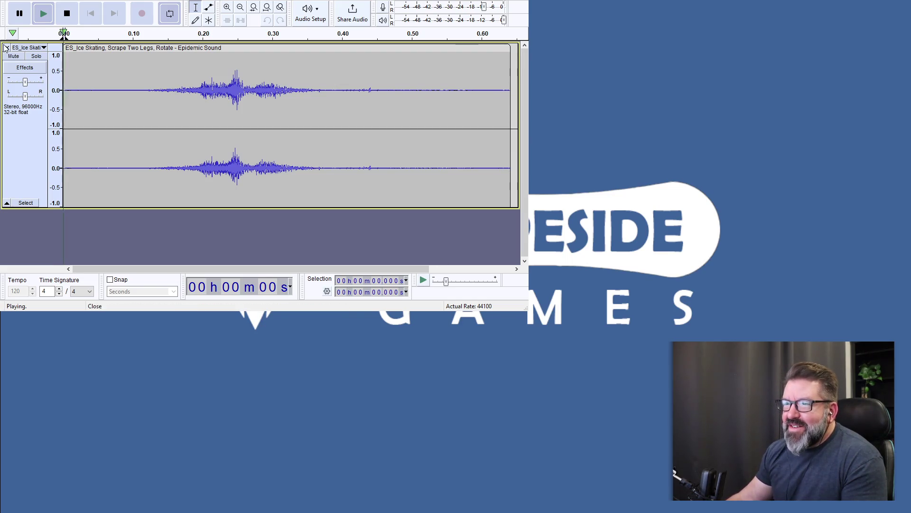
left_click(67, 14)
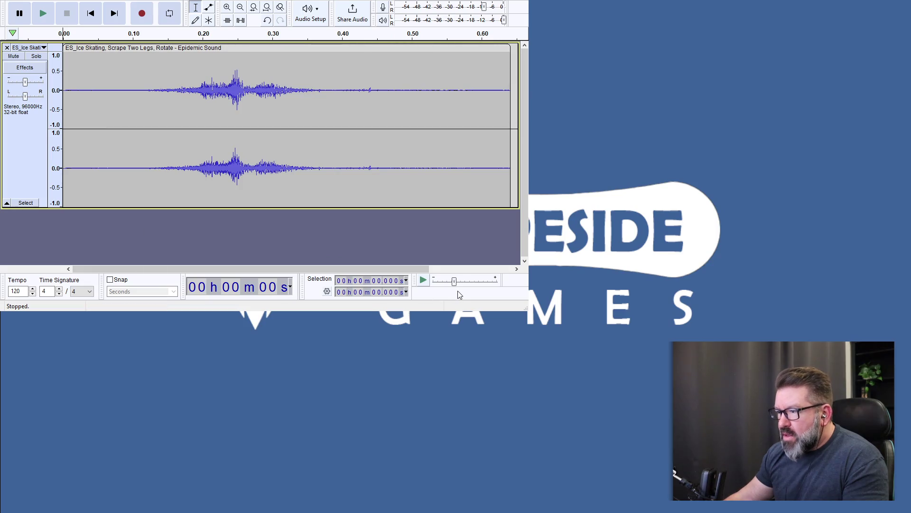
left_click_drag(454, 285, 450, 288)
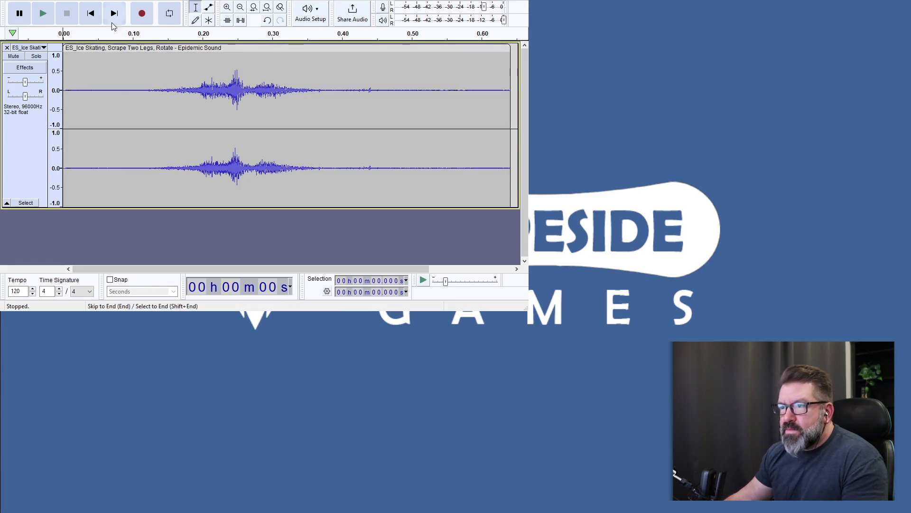
Play the spin clip at 0.76x speed and focus its audio track
left_click(49, 16)
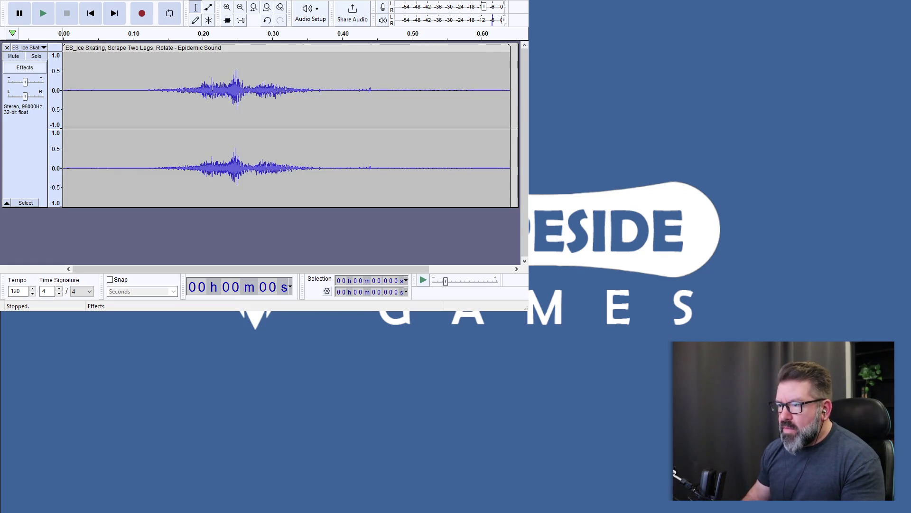
left_click(259, 219)
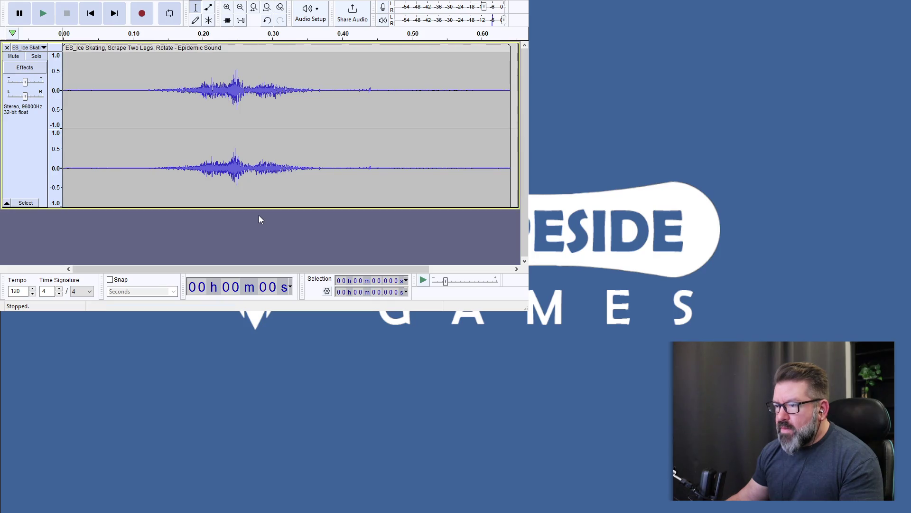
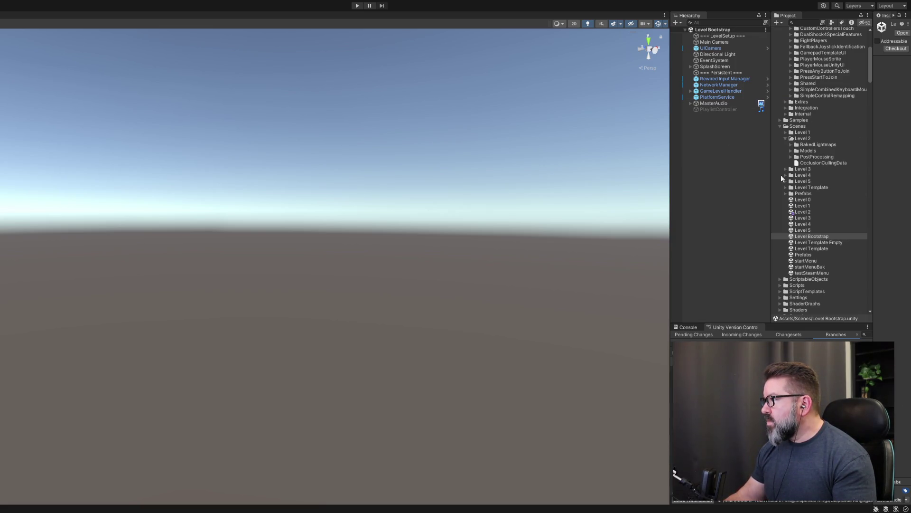
Widen the Hierarchy and Project panels and expand Assets > Audio > Sounds
left_click_drag(870, 64, 870, 43)
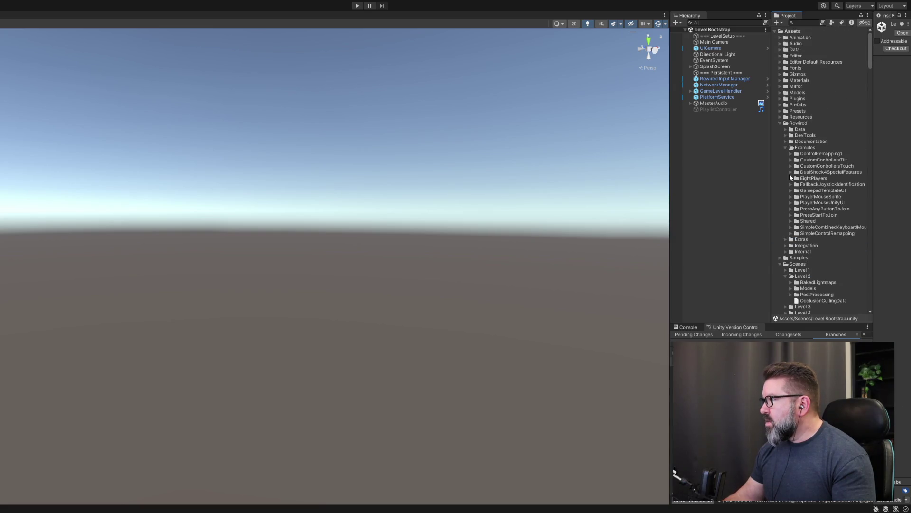
left_click_drag(671, 211, 517, 212)
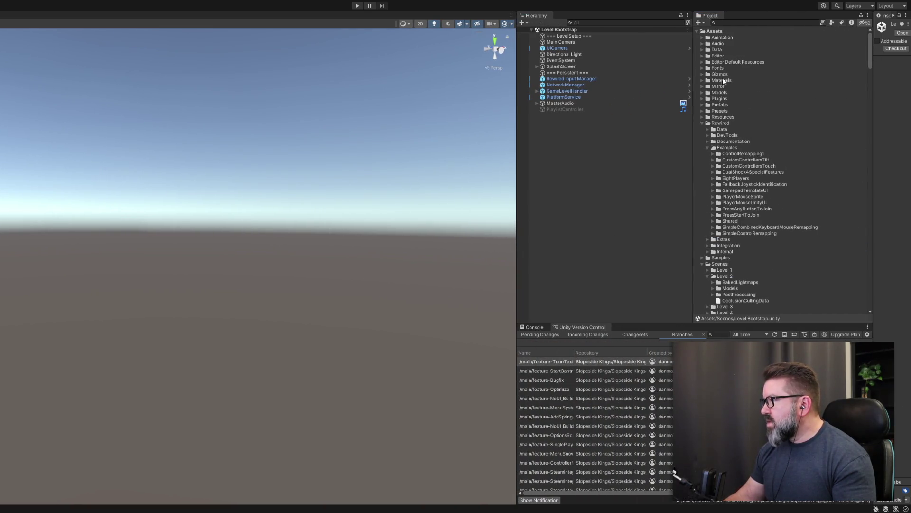
left_click(701, 43)
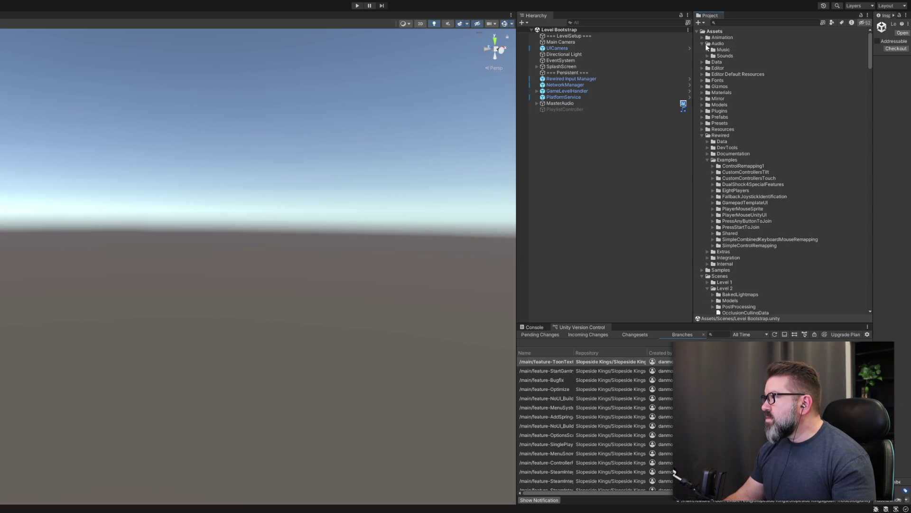
left_click(707, 56)
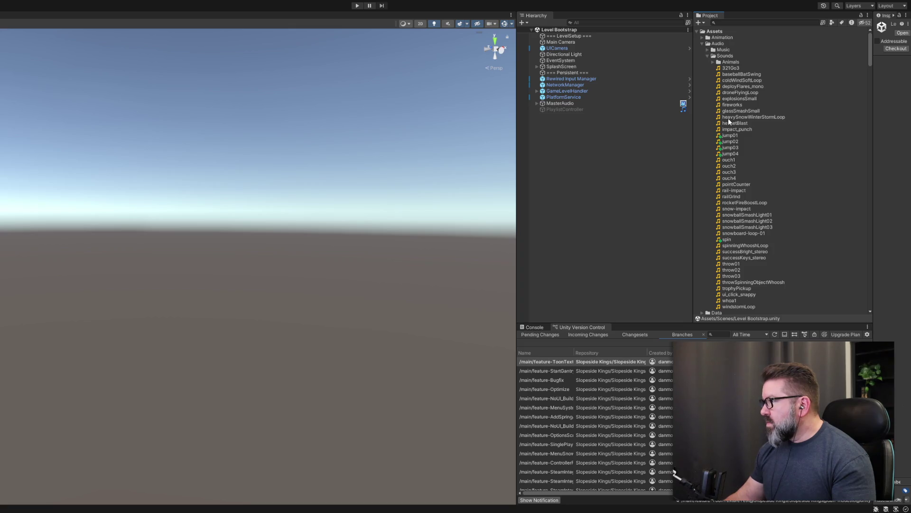
Widen the Inspector area, then return to Visual Studio
left_click_drag(874, 148, 745, 167)
left_click_drag(647, 189, 625, 193)
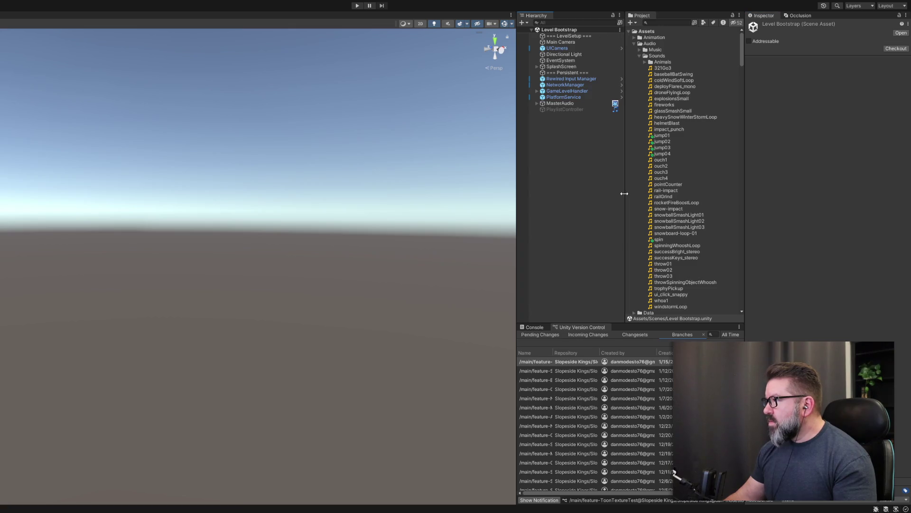
left_click_drag(742, 186, 738, 186)
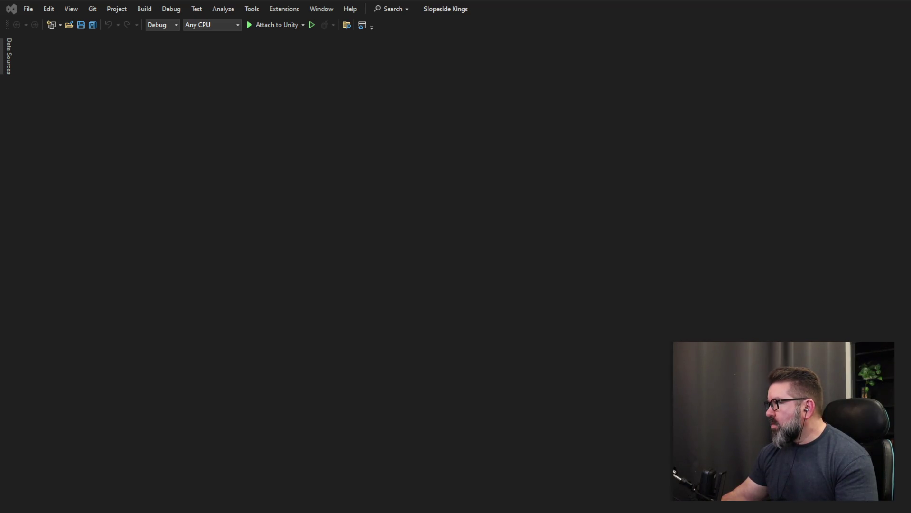
left_click(445, 9)
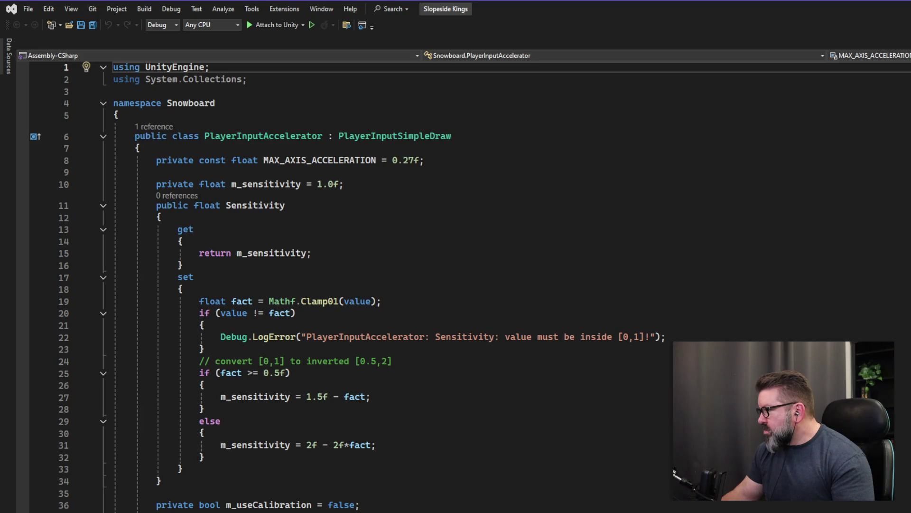
Save, then search 'jump' in PlayerInputHandler.cs to reach the handleJumps() call on line 204
key("ctrl+s")
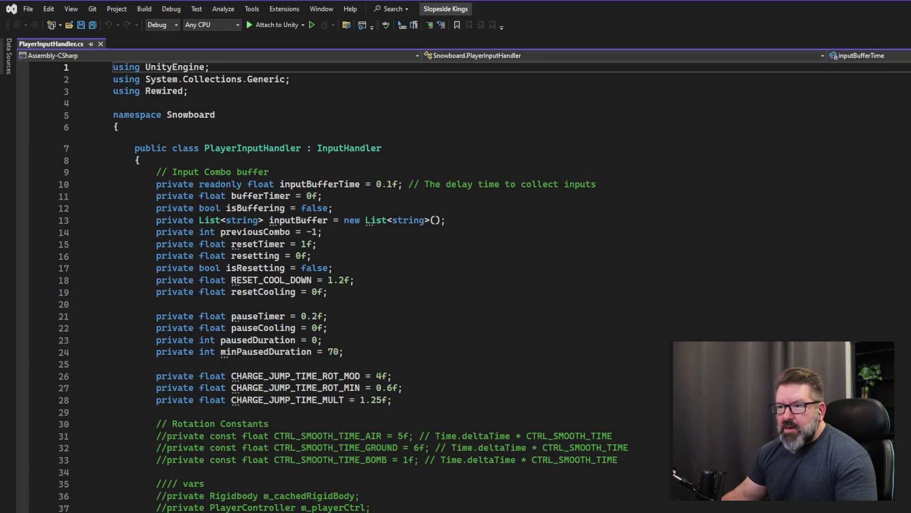
scroll(456, 285, "down", 6)
scroll(456, 285, "down", 17)
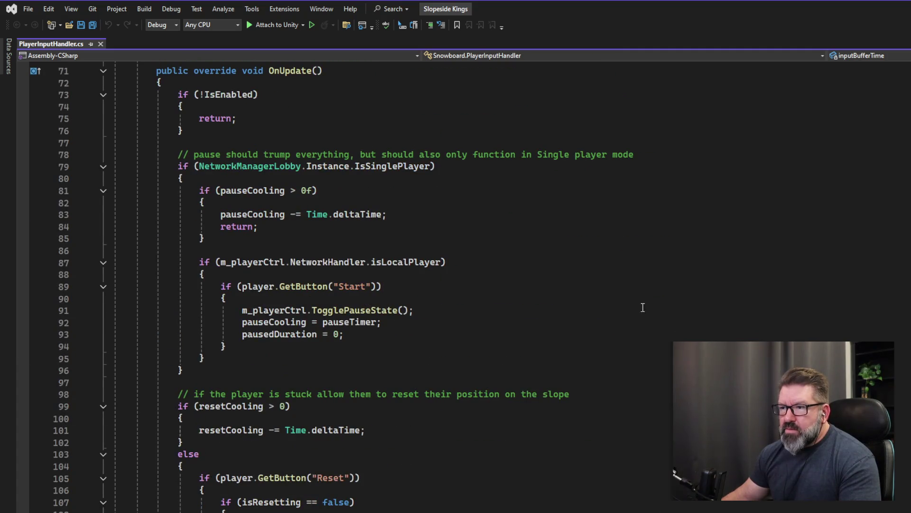
scroll(517, 231, "up", 5)
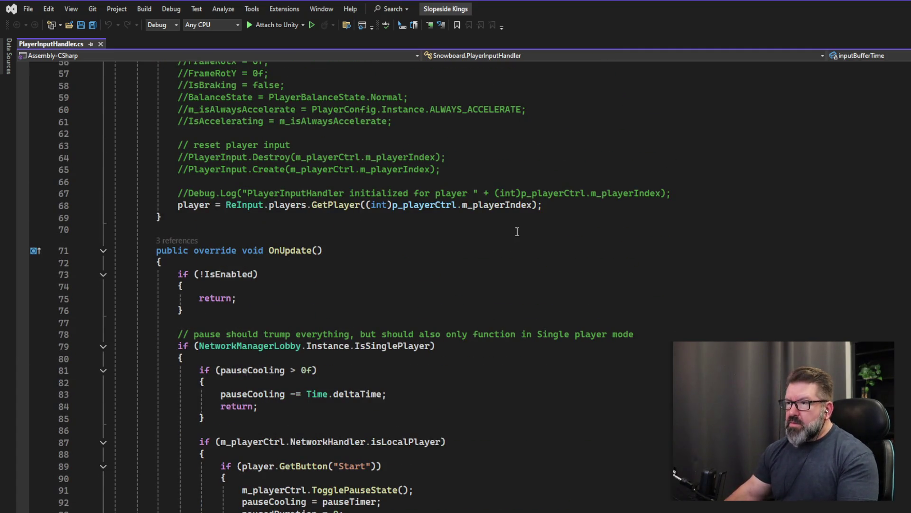
key("ctrl+minus")
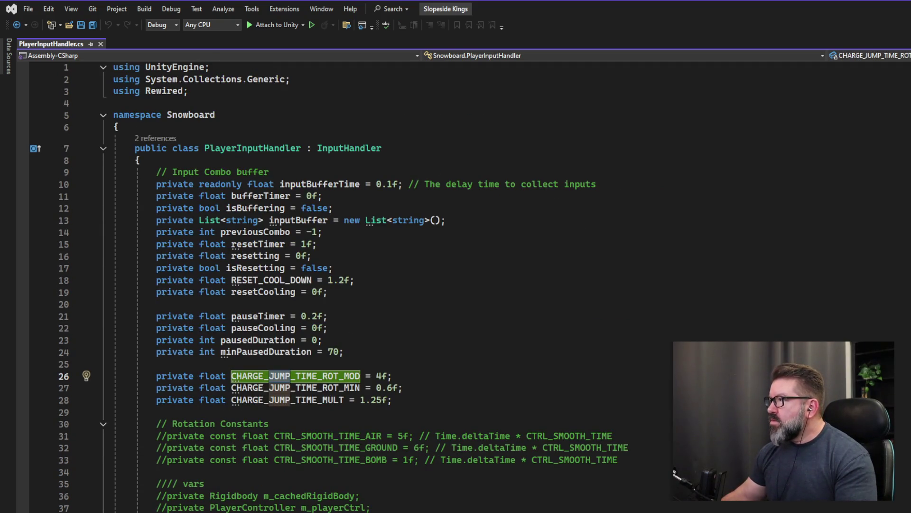
key("F3")
key("F3")
key("F3")
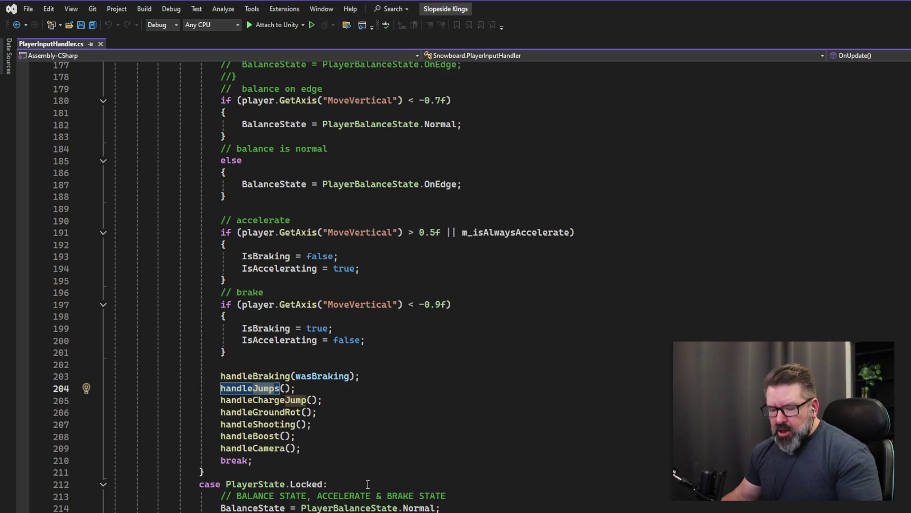
scroll(323, 496, "up", 4)
Select the handleJumps call on line 204 of PlayerInputHandler.cs
scroll(312, 488, "up", 8)
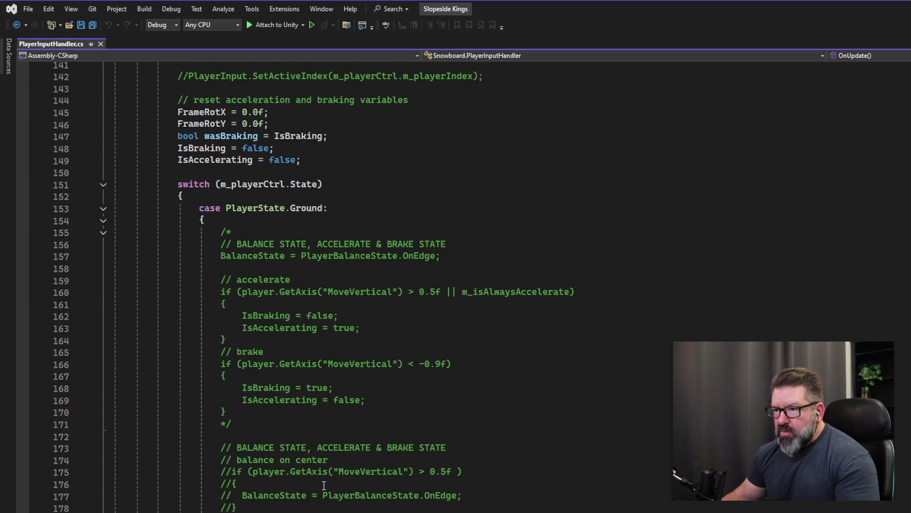
scroll(324, 484, "down", 2)
scroll(324, 483, "down", 4)
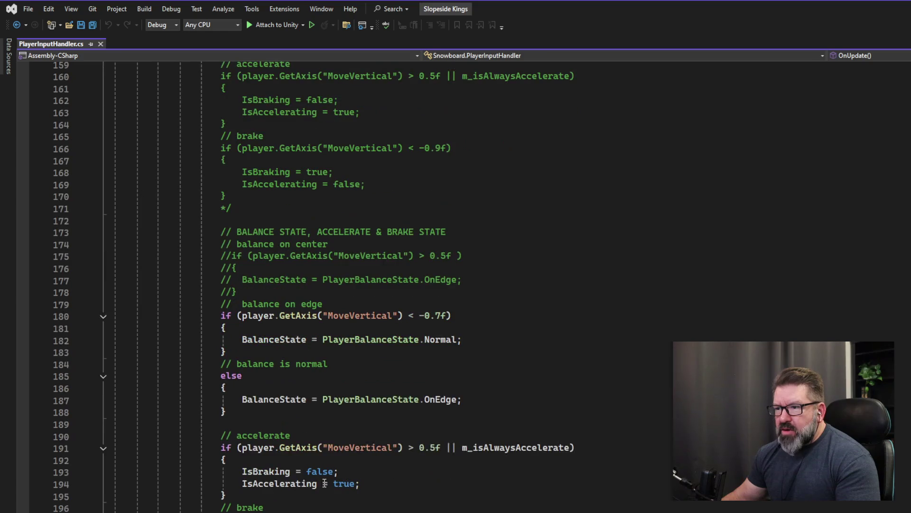
scroll(328, 440, "down", 5)
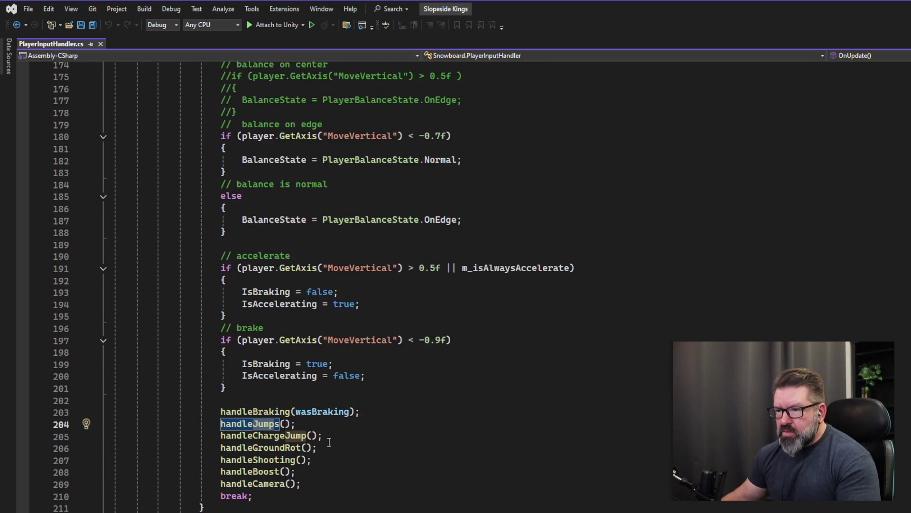
double_click(257, 426)
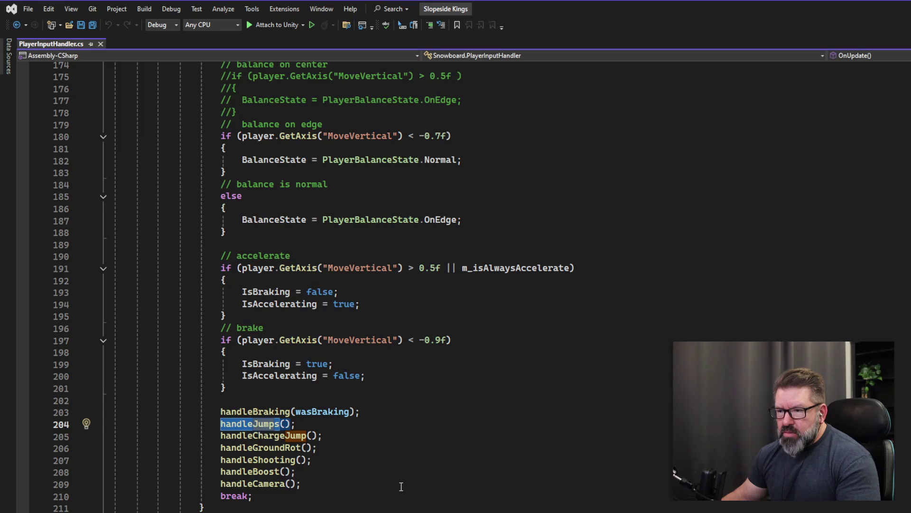
Go to the GoToTakeOff definition in PlayerController.cs from its call on line 390
scroll(403, 485, "down", 4)
scroll(403, 484, "down", 11)
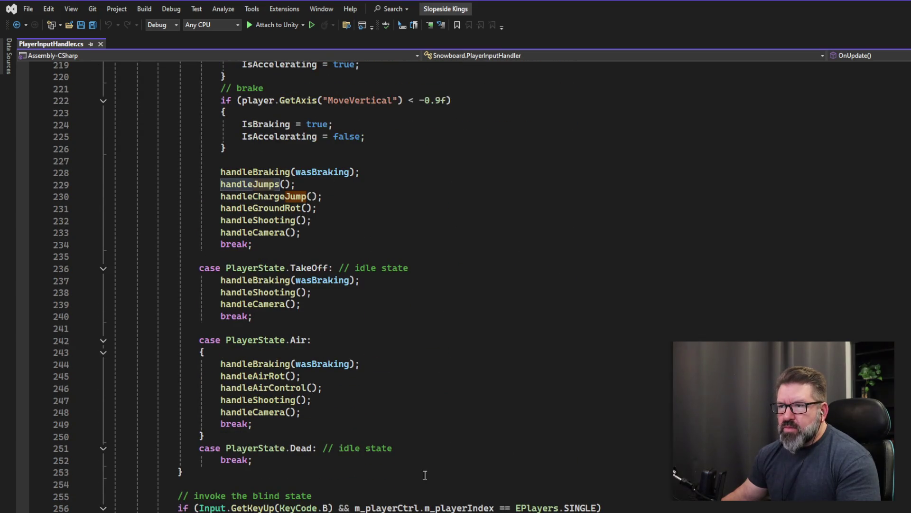
scroll(430, 494, "down", 11)
scroll(430, 494, "down", 8)
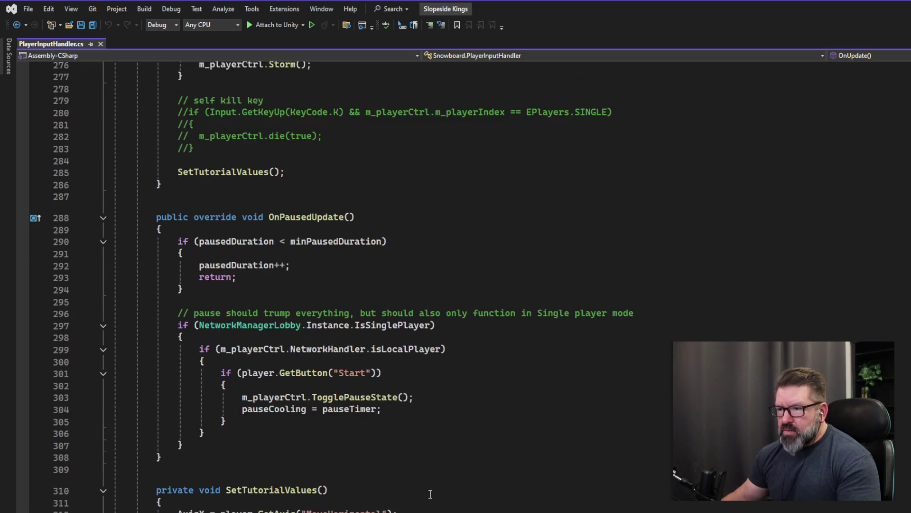
scroll(490, 488, "down", 4)
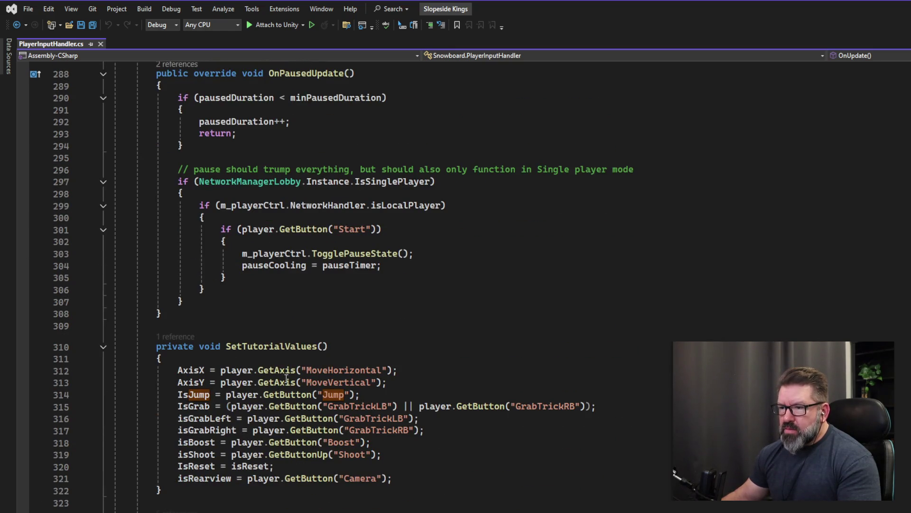
scroll(381, 506, "down", 5)
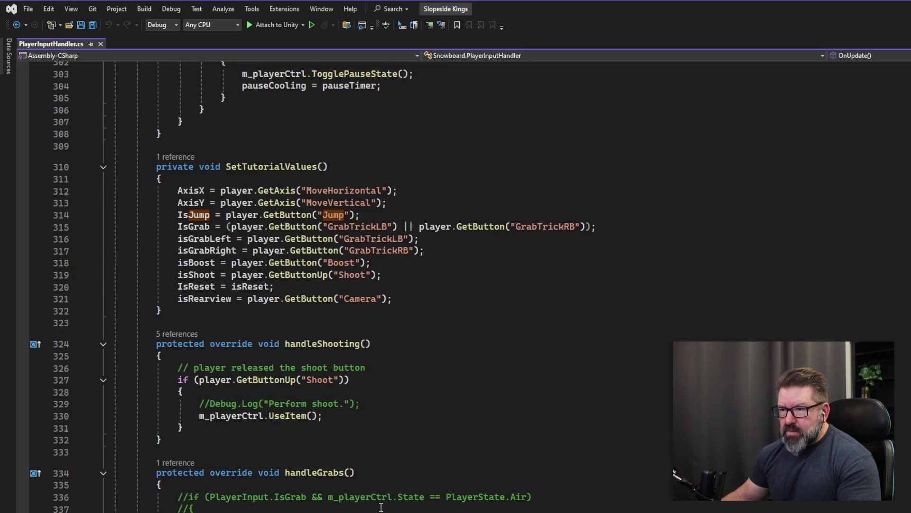
scroll(381, 507, "down", 14)
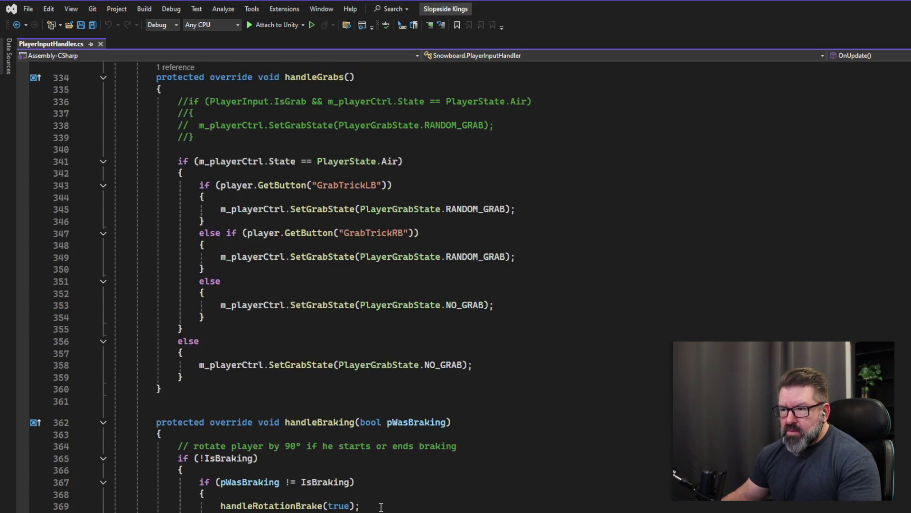
scroll(205, 385, "down", 4)
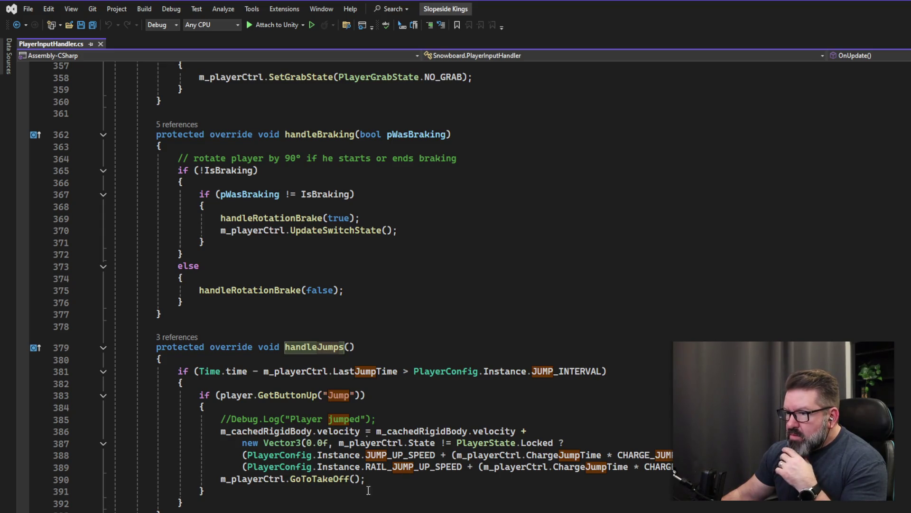
left_click(315, 480)
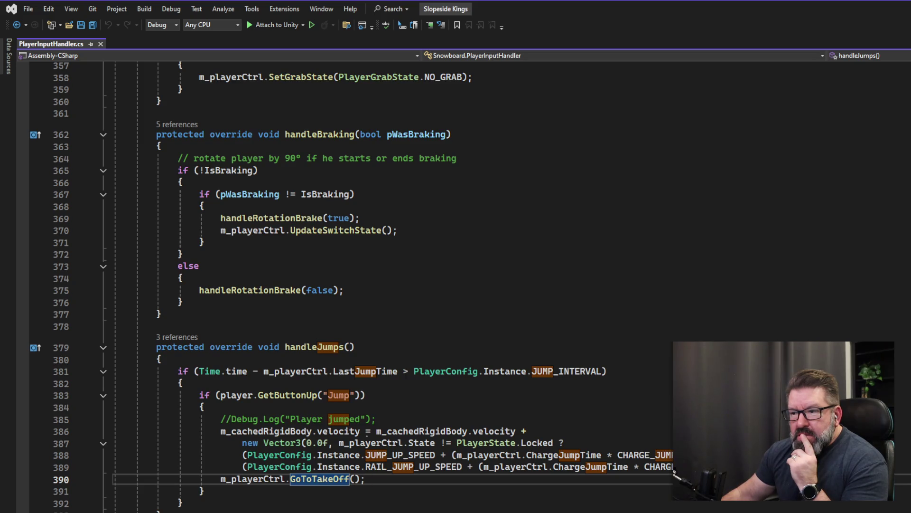
key("F12")
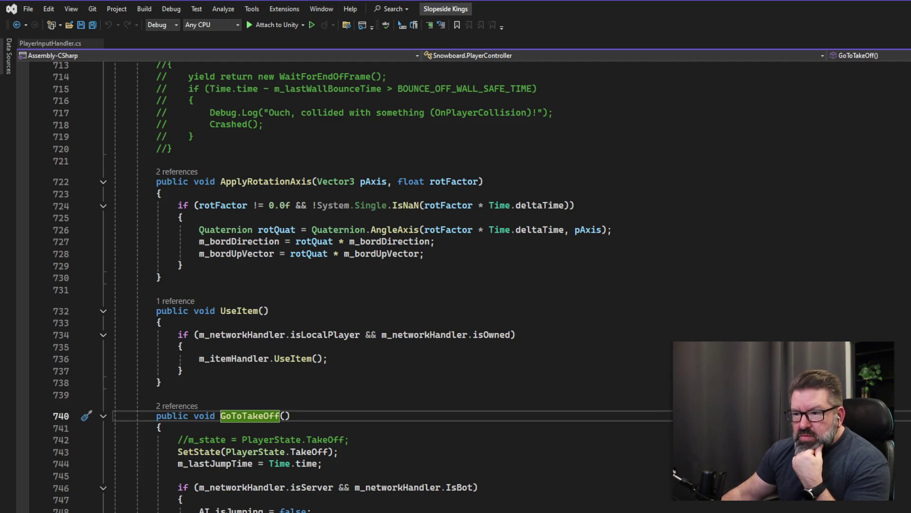
Insert a blank line in GoToTakeOff below the jump-time assignment
scroll(455, 285, "down", 4)
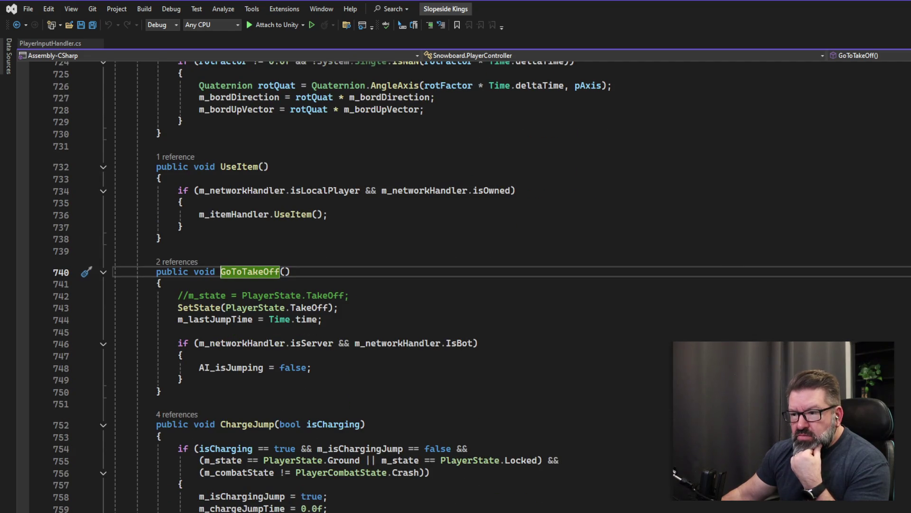
left_click(356, 309)
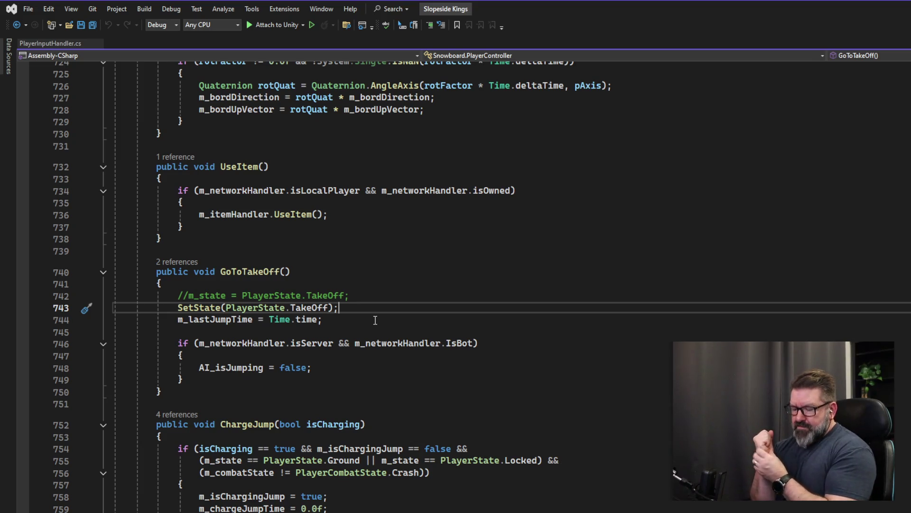
key("Down")
key("Down")
key("Return")
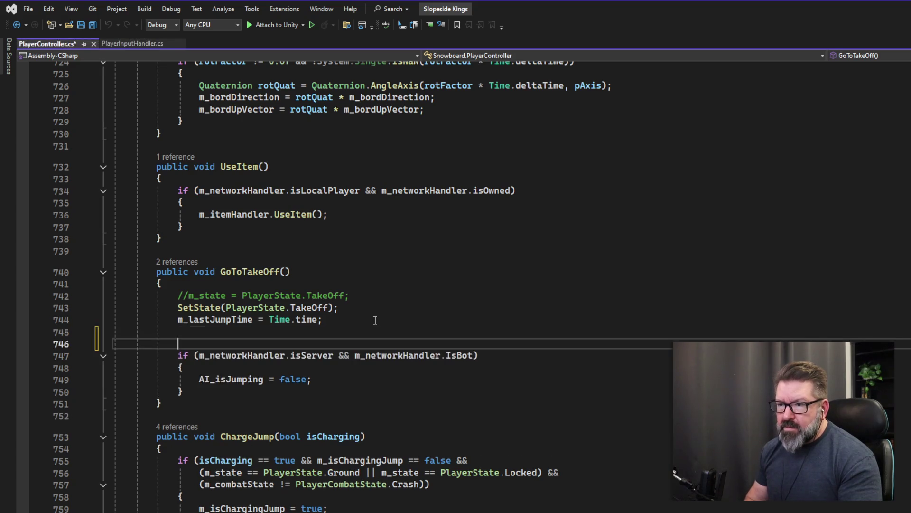
key("Return")
key("Up")
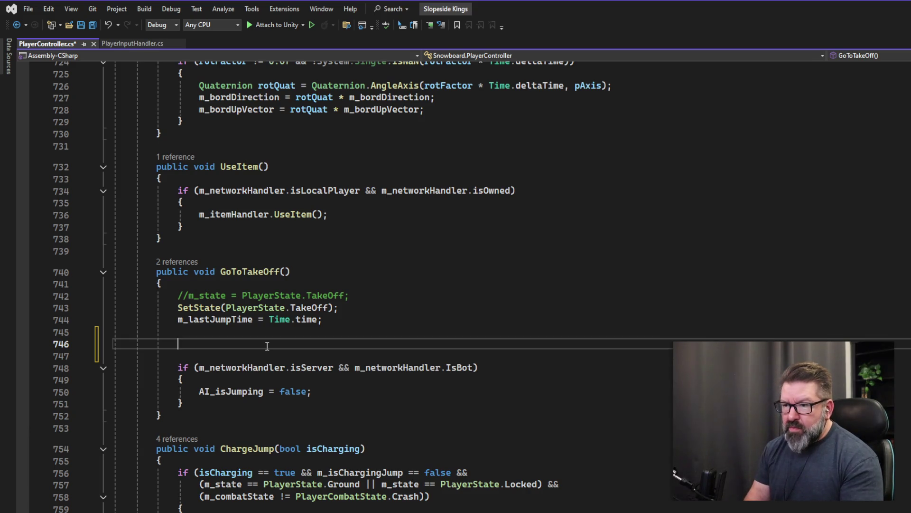
Type the placeholder 'Playsound jump here' on the new line 746
type("PlayerAnimationHelper")
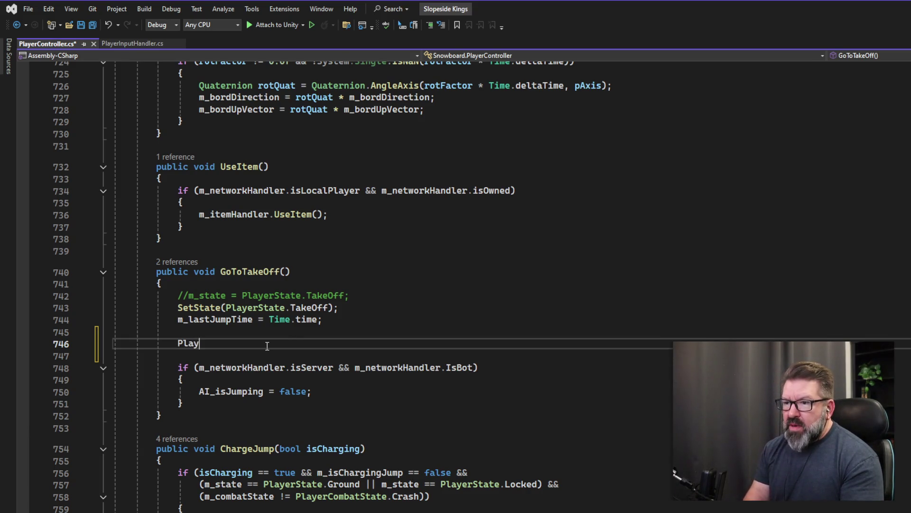
key("BackSpace")
key("BackSpace")
key("BackSpace")
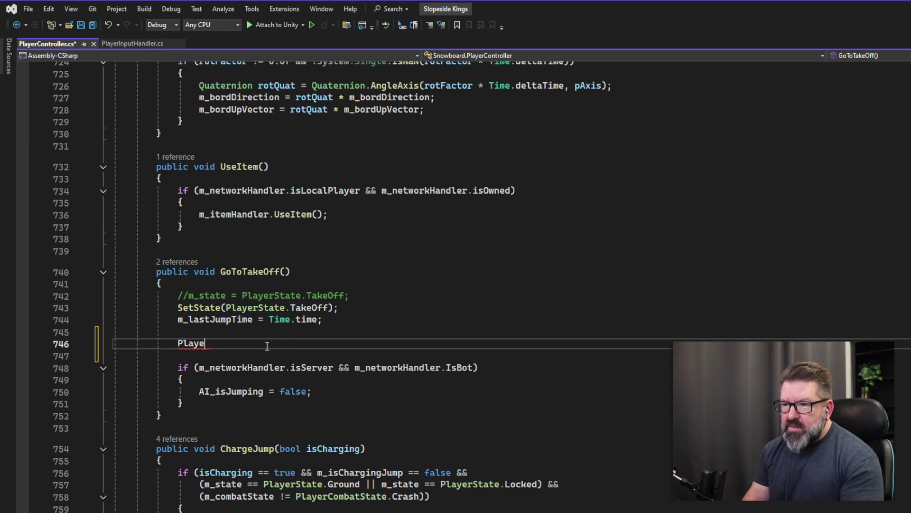
type("sound here")
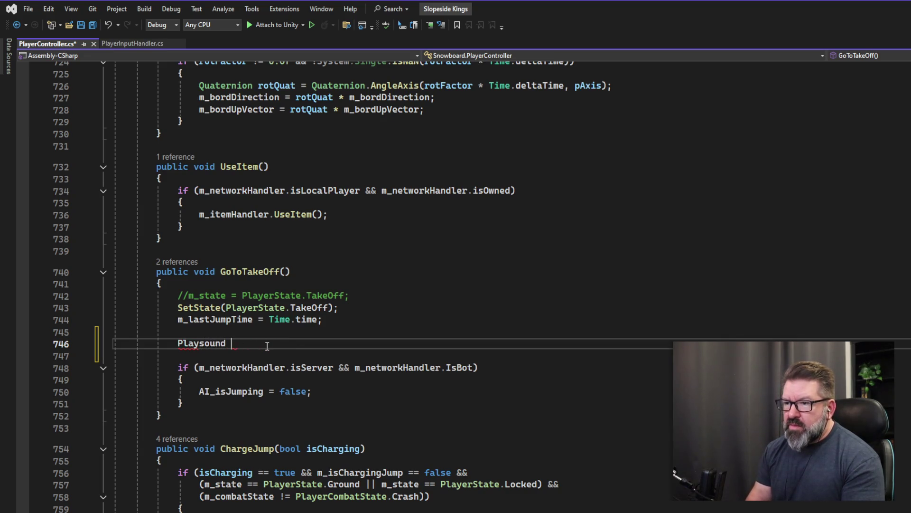
key("BackSpace")
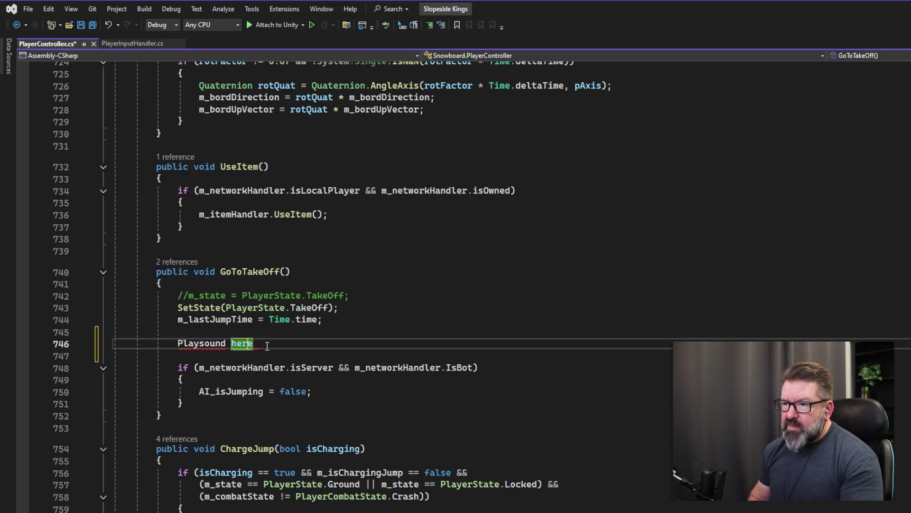
key("ctrl+Left")
type("jump")
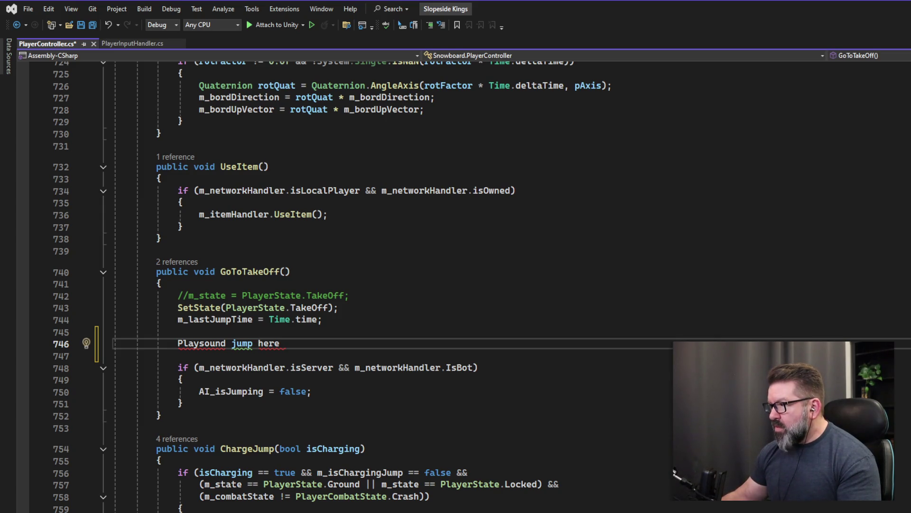
Find the batSwing MasterAudio.PlaySound3DAtTransformAndForget call on line 453 of PlayerStartSwing
scroll(363, 285, "down", 20)
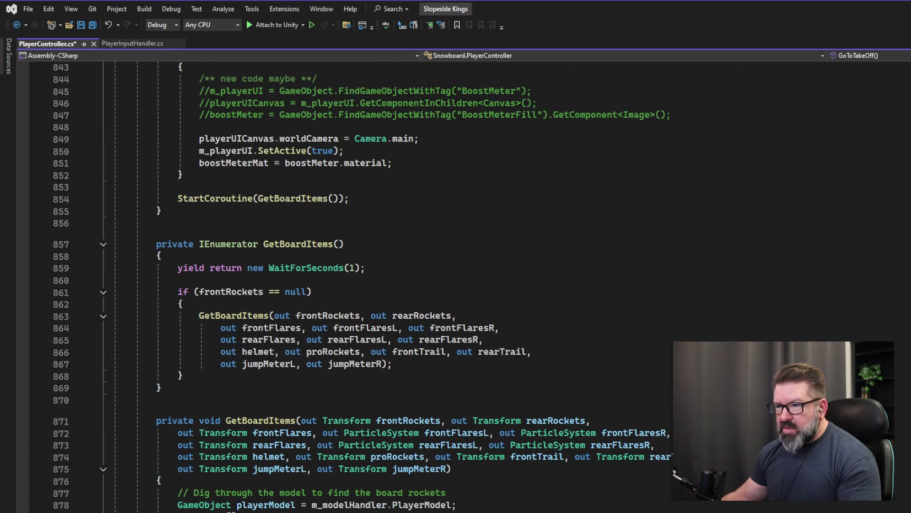
scroll(363, 285, "down", 1)
scroll(364, 285, "up", 1)
key("ctrl+Home")
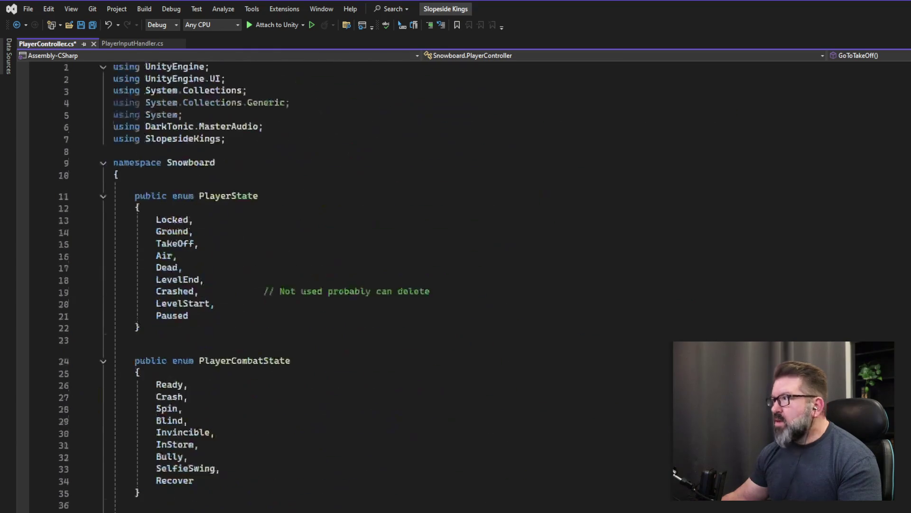
scroll(270, 285, "down", 20)
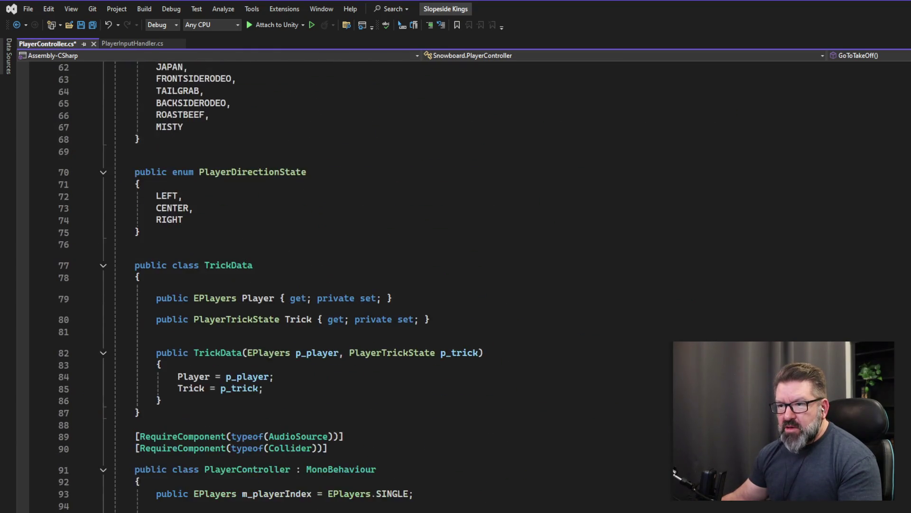
scroll(307, 468, "down", 7)
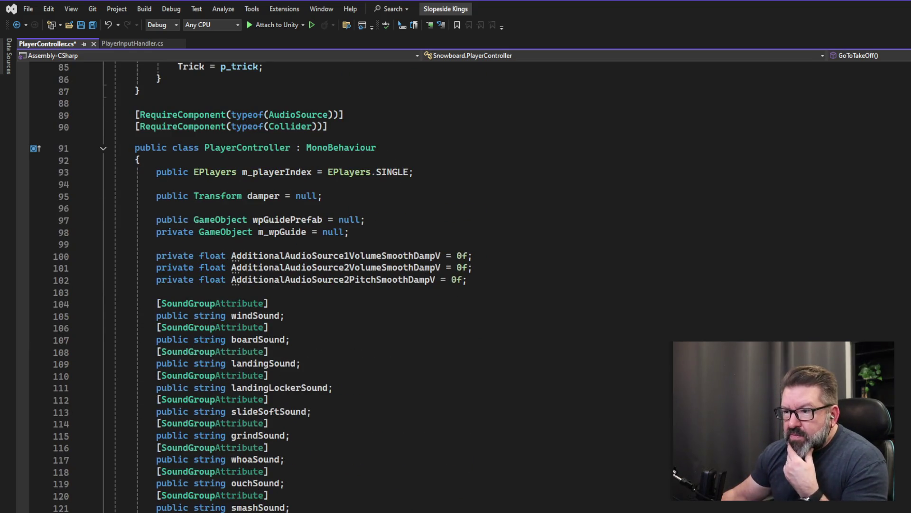
left_click(307, 468)
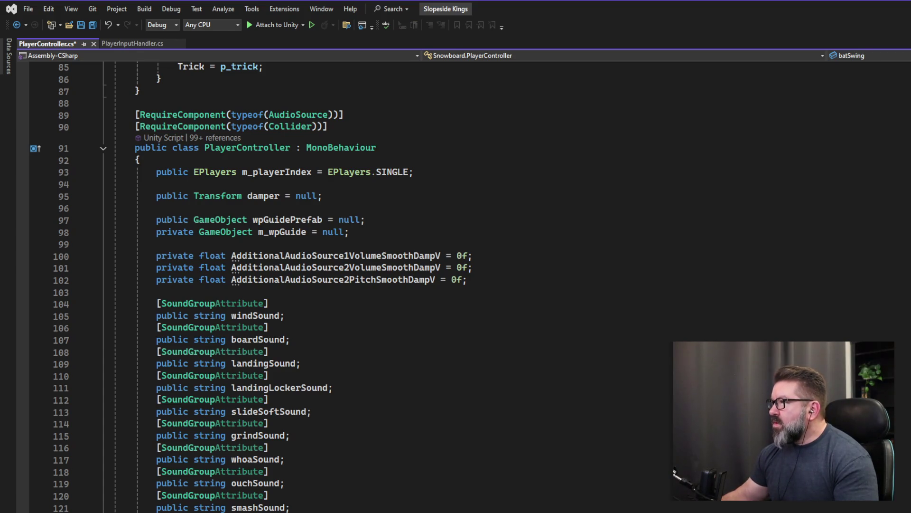
key("F3")
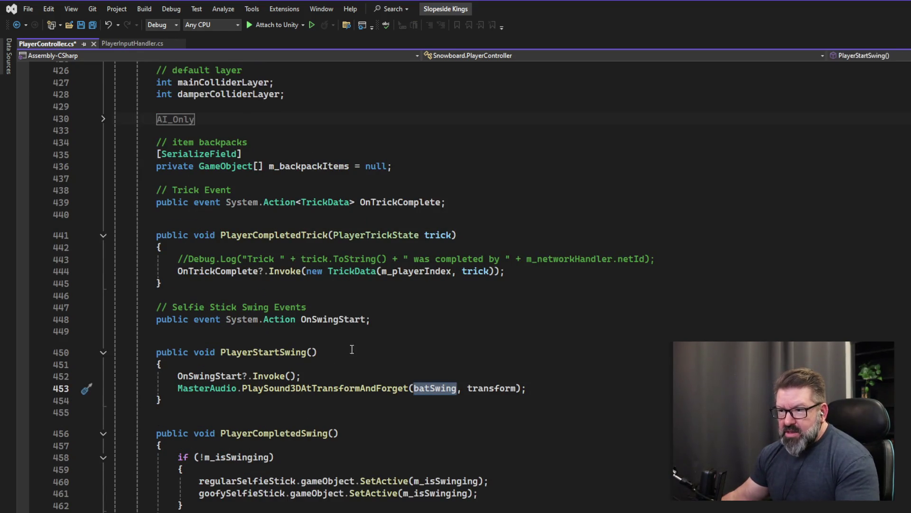
left_click_drag(527, 388, 177, 388)
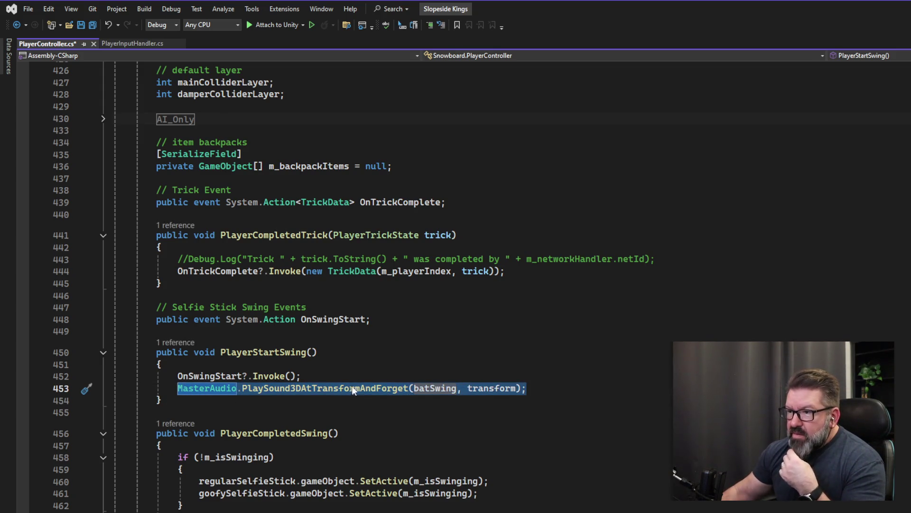
left_click(368, 385)
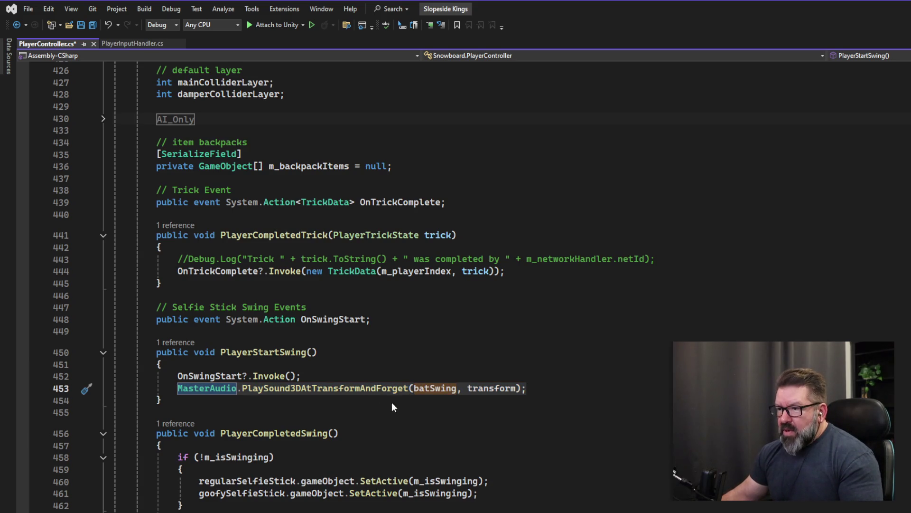
Copy the line 453 play call and paste it over the 'Playsound jump here' placeholder
key("Home")
key("shift+End")
key("ctrl+c")
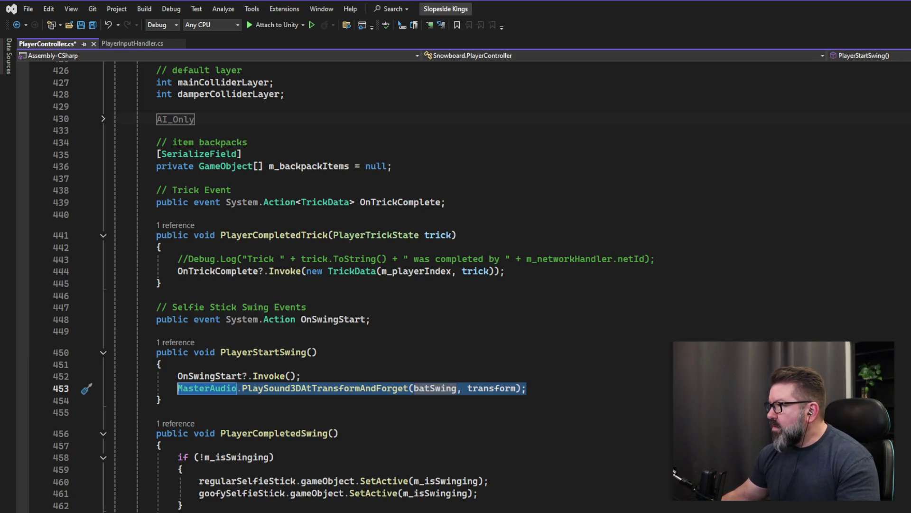
key("ctrl+minus")
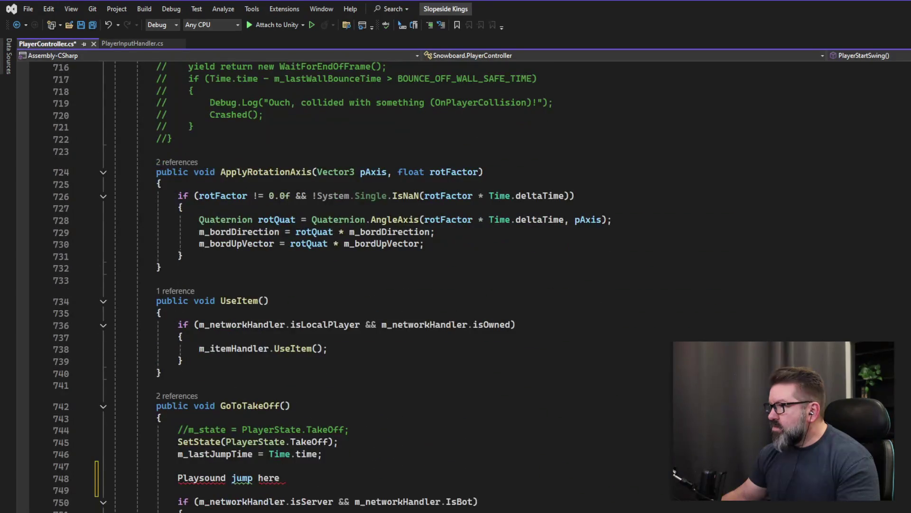
left_click_drag(295, 479, 176, 479)
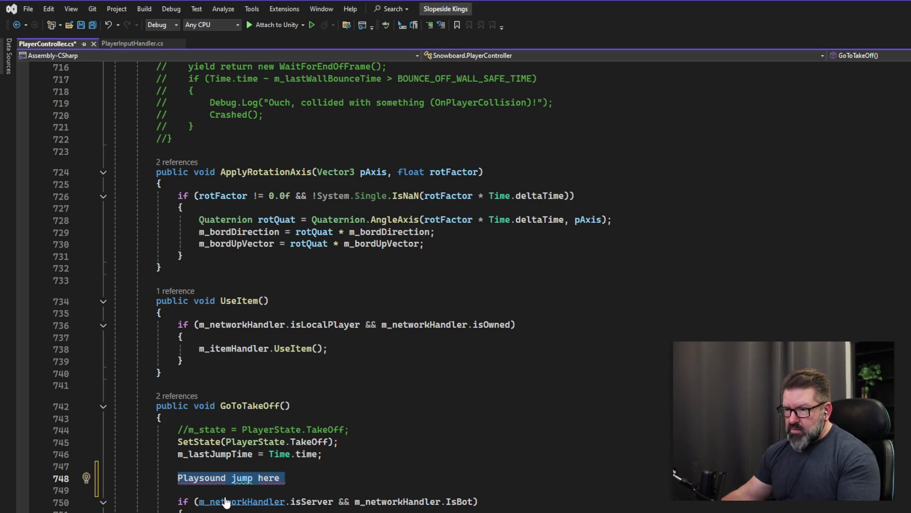
key("ctrl+v")
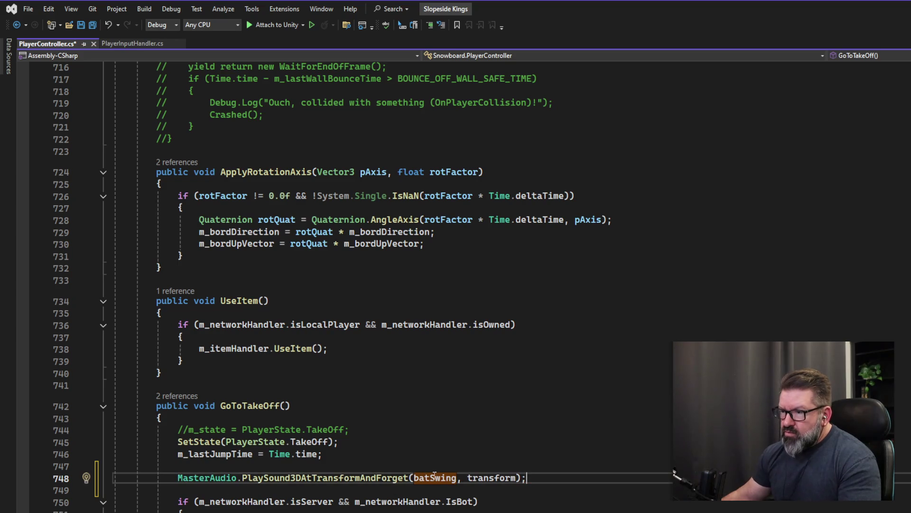
Change batSwing to jumpSound in the pasted call and save PlayerController
double_click(435, 480)
type("jum")
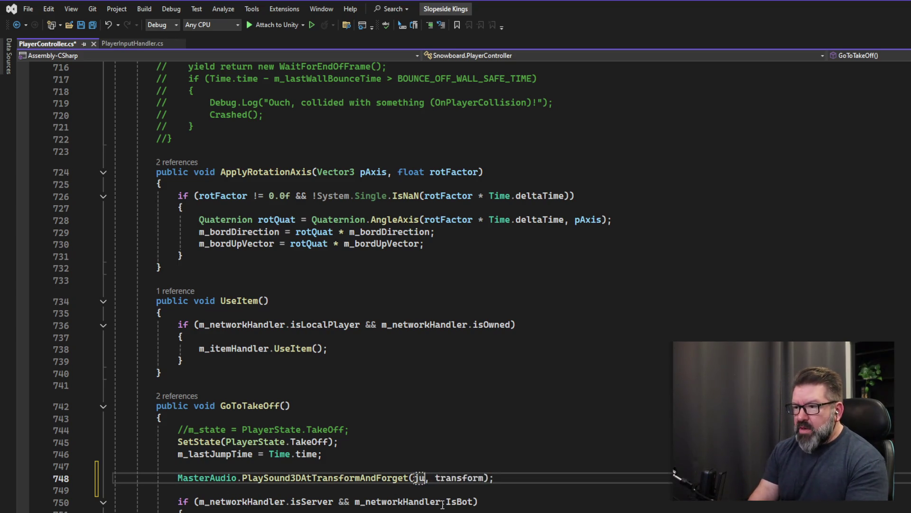
type("pSound")
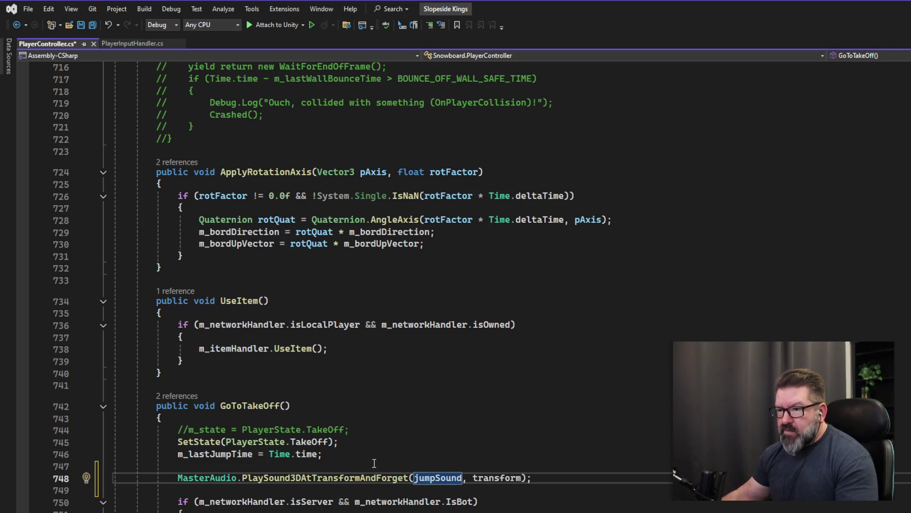
key("Up")
left_click(84, 24)
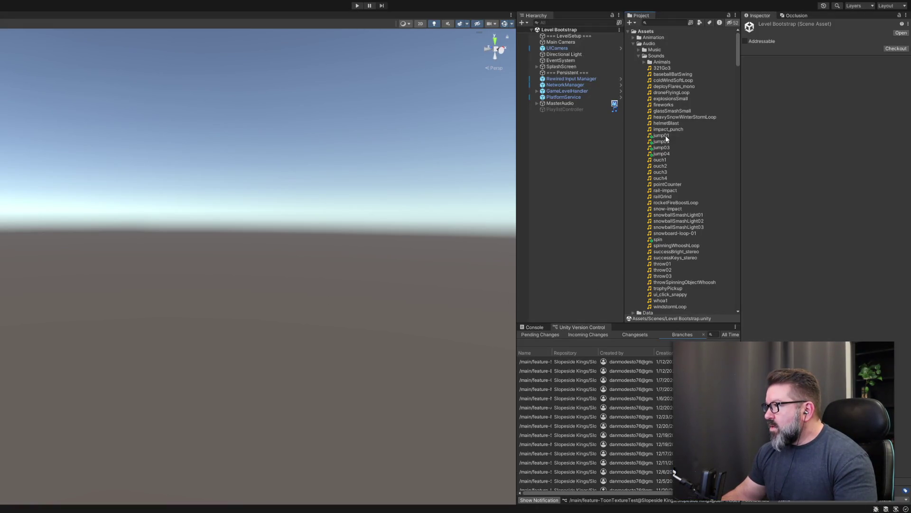
Select the MasterAudio object in the Hierarchy and expand then collapse its children
left_click(552, 104)
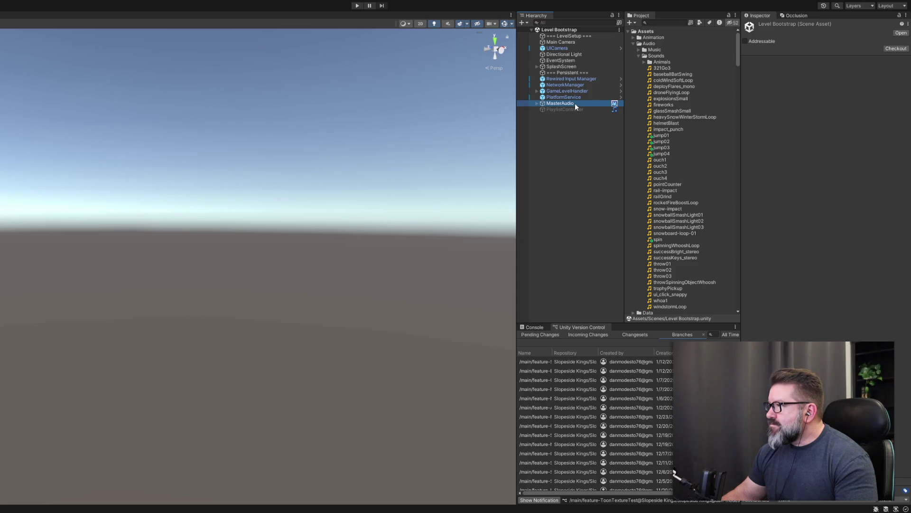
left_click_drag(575, 105, 575, 105)
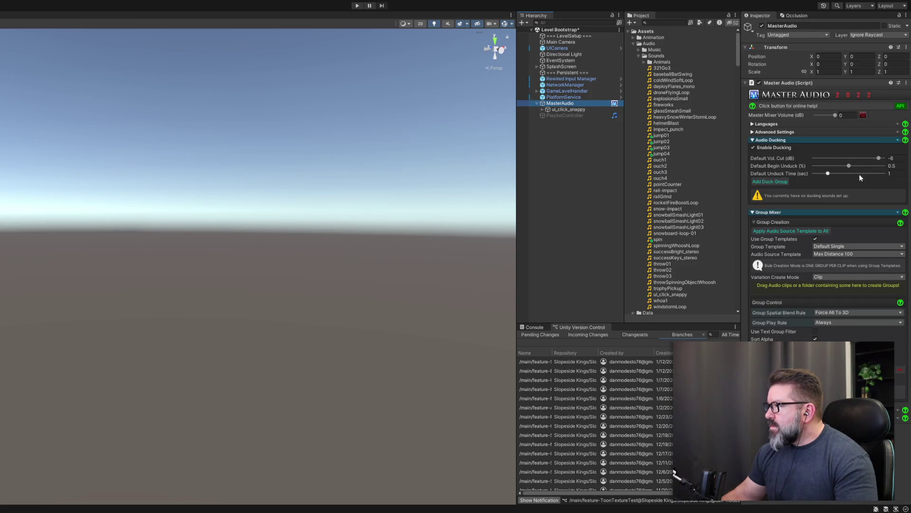
left_click(537, 102)
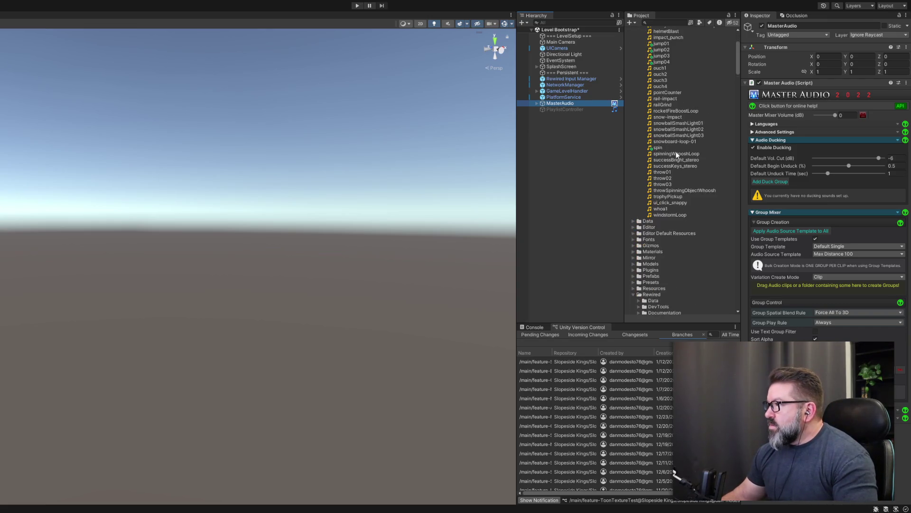
Open the Level 1 scene from the Scenes folder
scroll(676, 156, "down", 10)
scroll(636, 147, "down", 3)
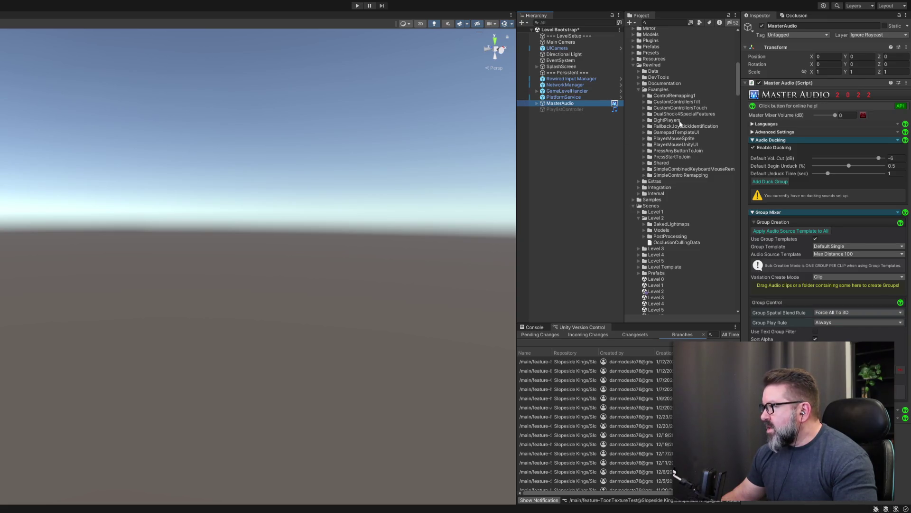
scroll(675, 169, "down", 4)
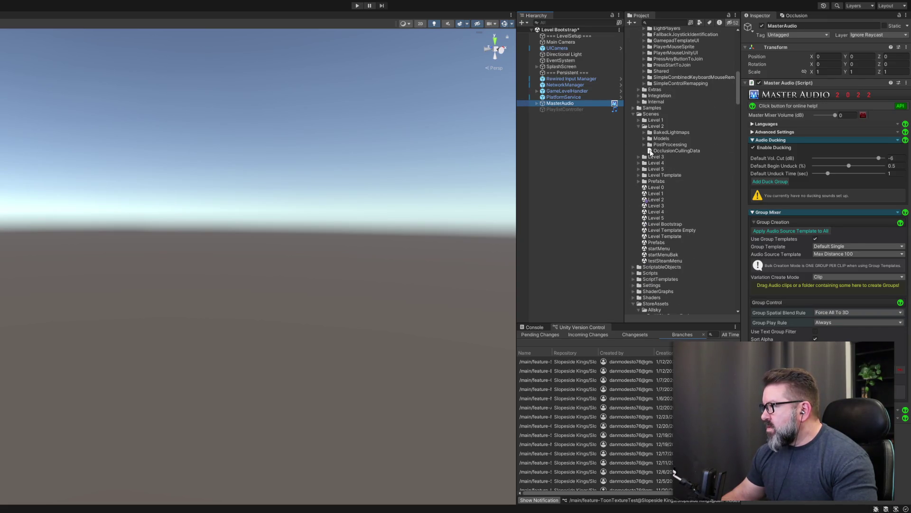
left_click(657, 194)
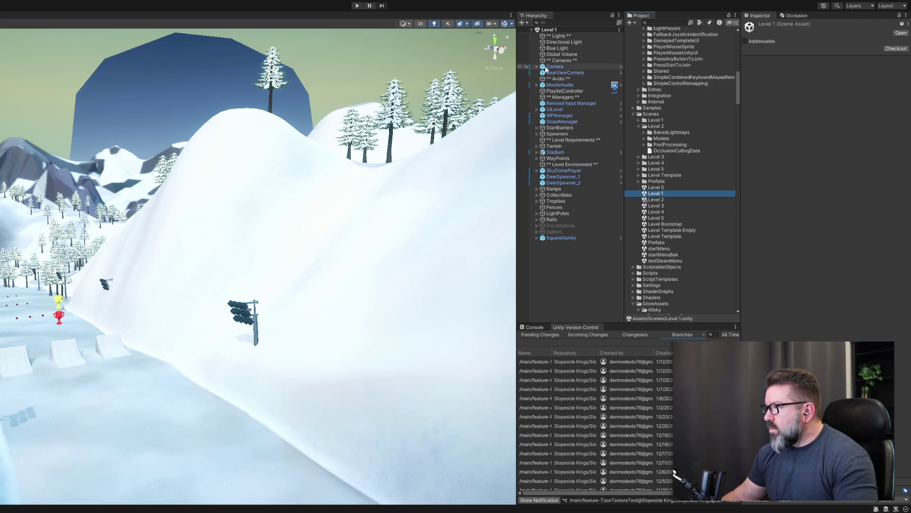
Expand MasterAudio in Level 1 and select snowballSmashLight01 with its three variations shown
left_click(537, 84)
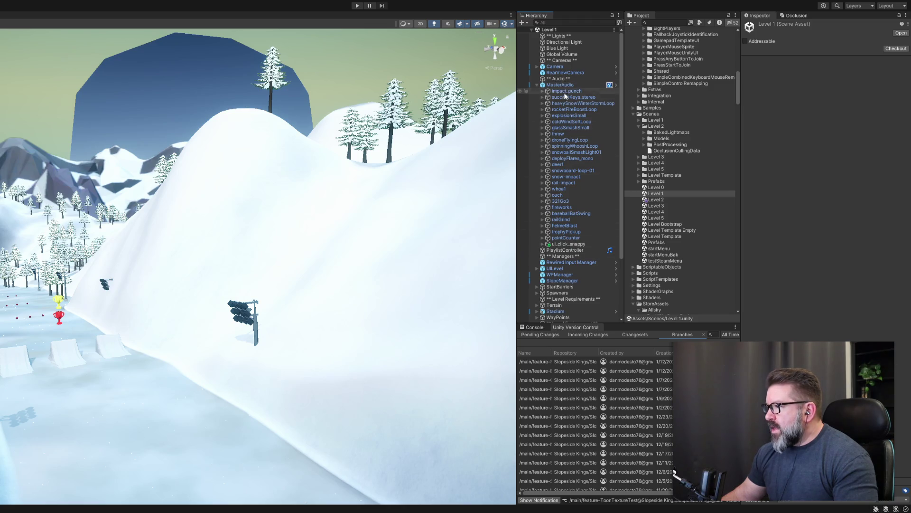
left_click(563, 86)
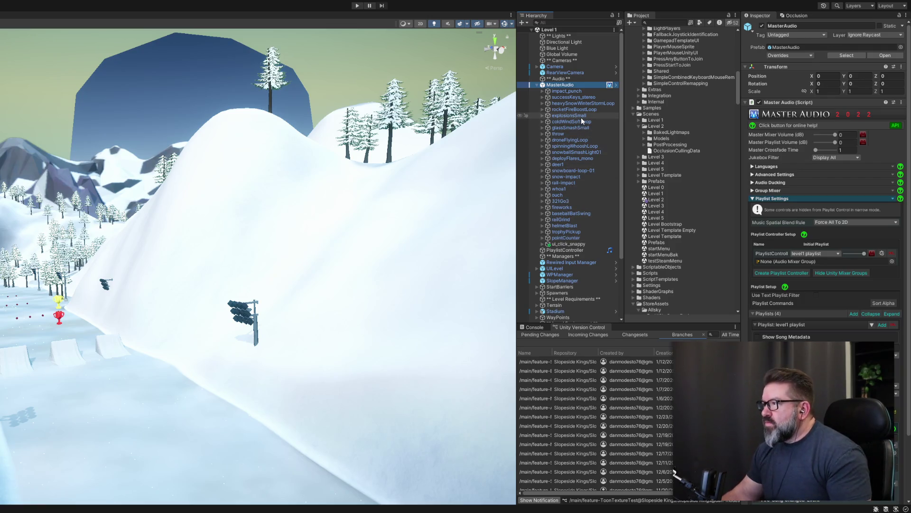
left_click(542, 152)
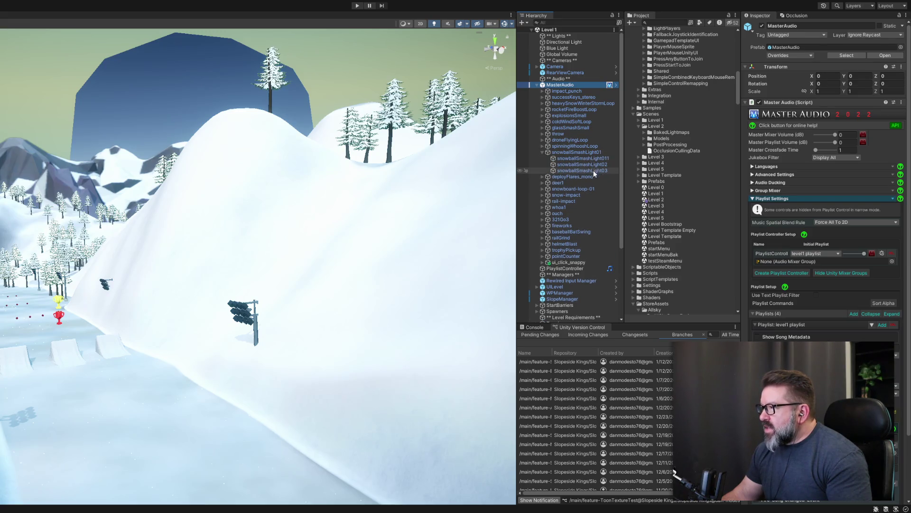
left_click(588, 151)
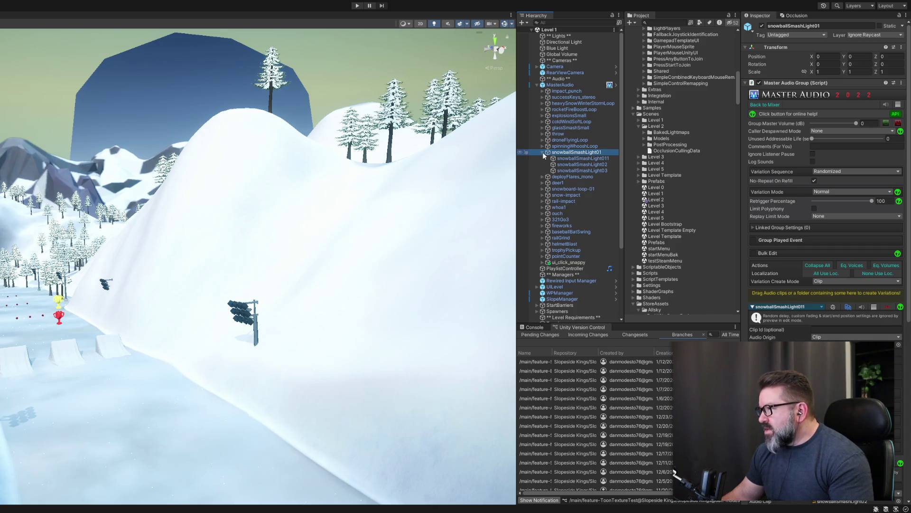
Locate the snowballSmashLight01 clip in assets and inspect the snowballSmashLight011 variation
left_click(542, 152)
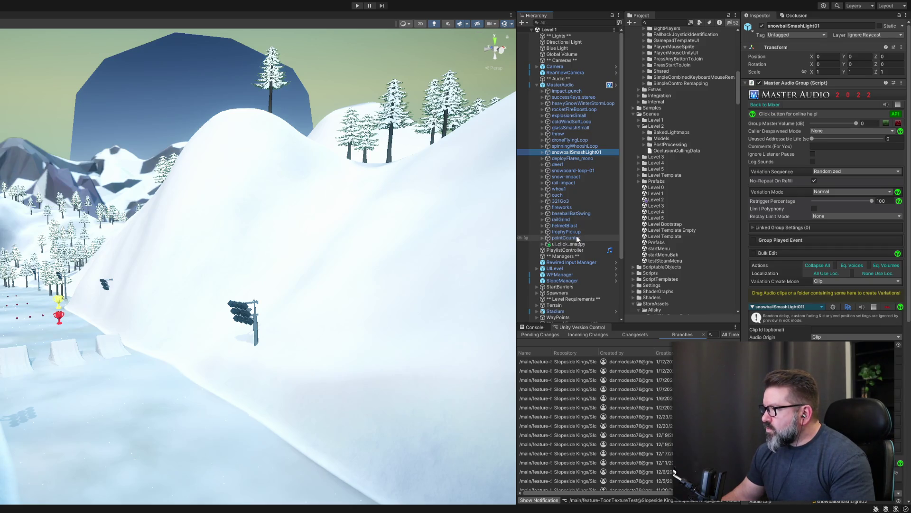
left_click(543, 152)
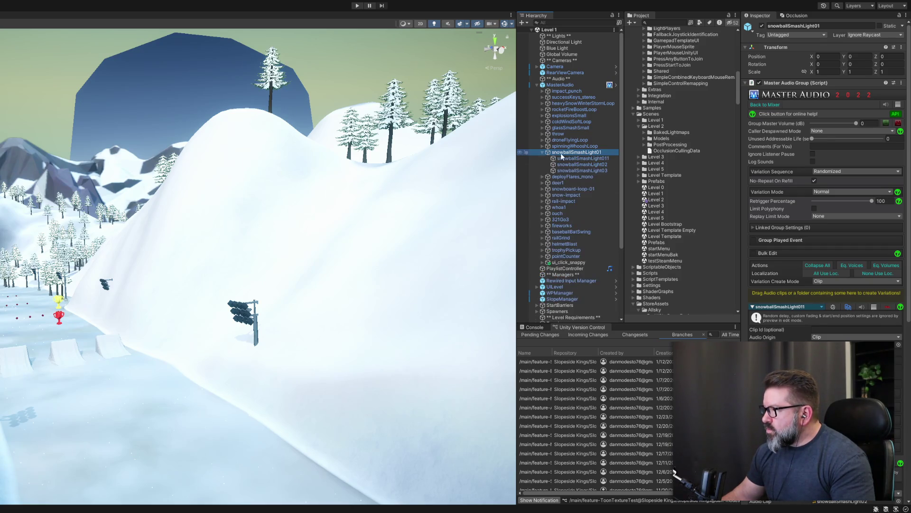
left_click(854, 345)
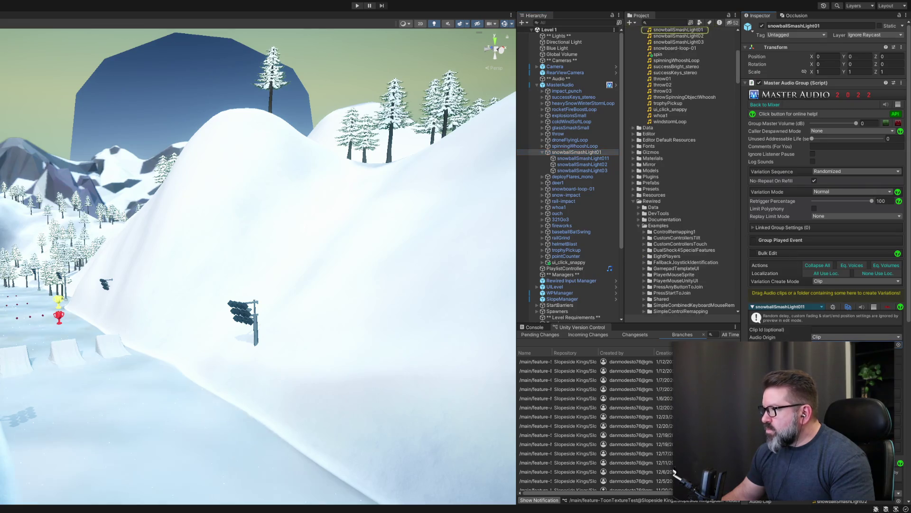
scroll(667, 189, "up", 3)
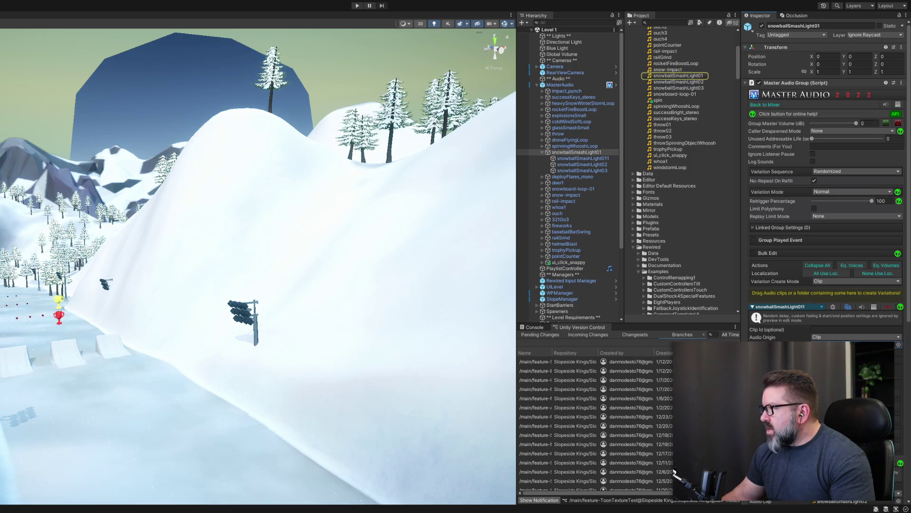
scroll(826, 190, "down", 5)
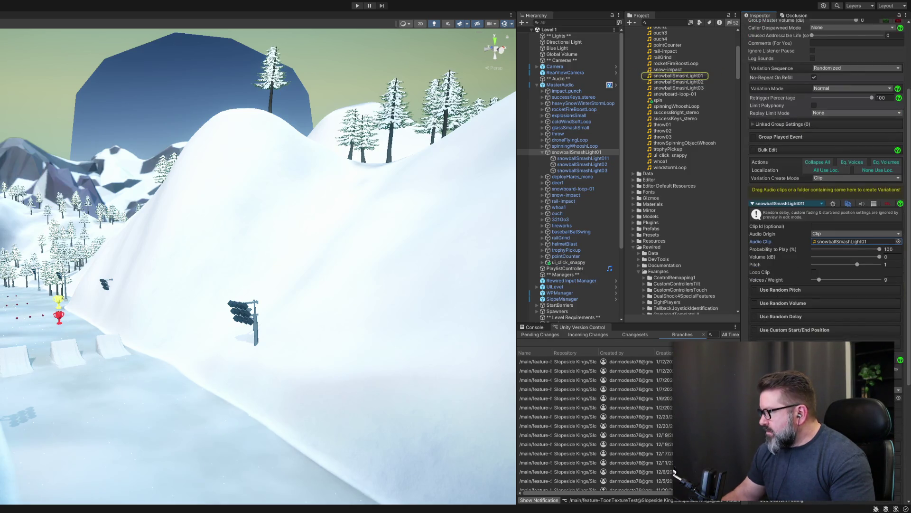
scroll(826, 190, "down", 7)
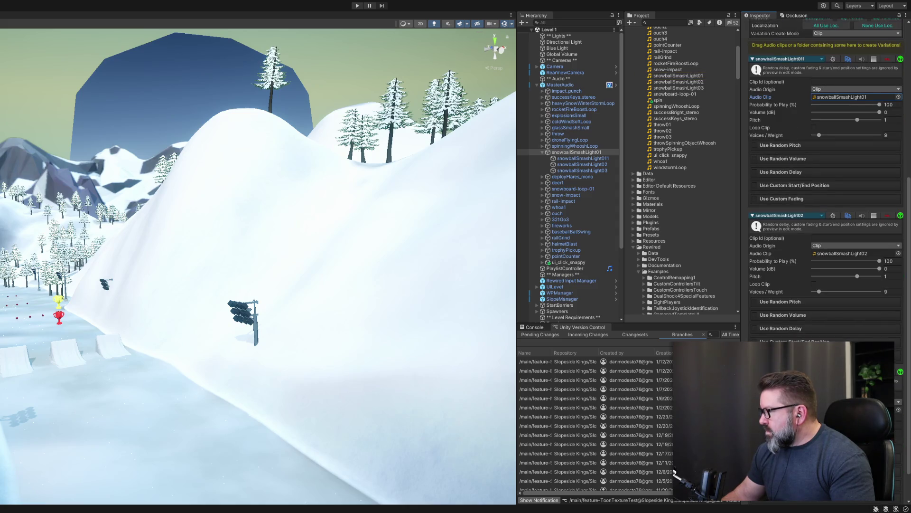
scroll(826, 190, "down", 2)
scroll(826, 190, "up", 14)
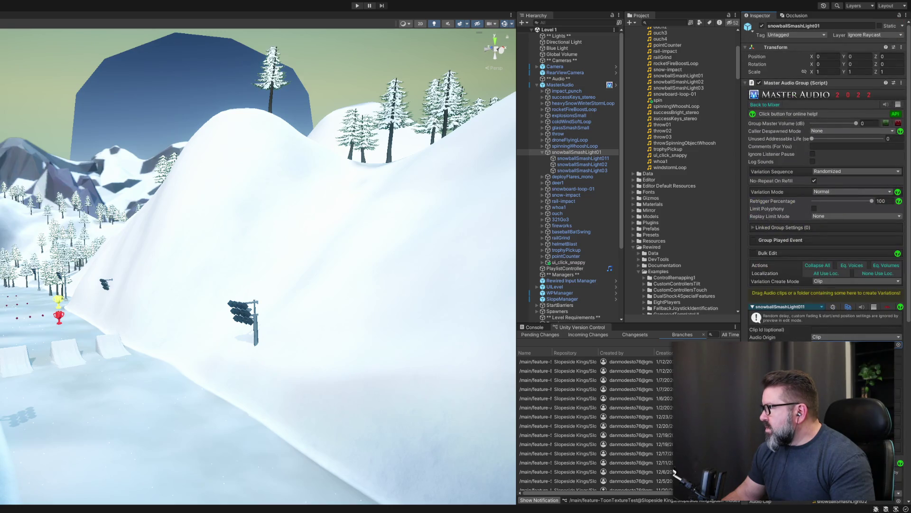
left_click(593, 158)
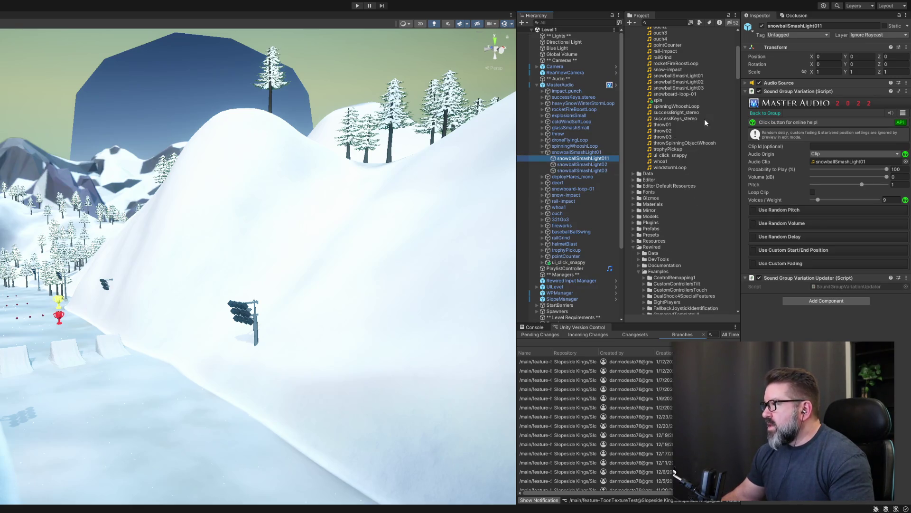
Select the jump01 clip in Sounds, then reselect MasterAudio in the Hierarchy
scroll(709, 130, "up", 6)
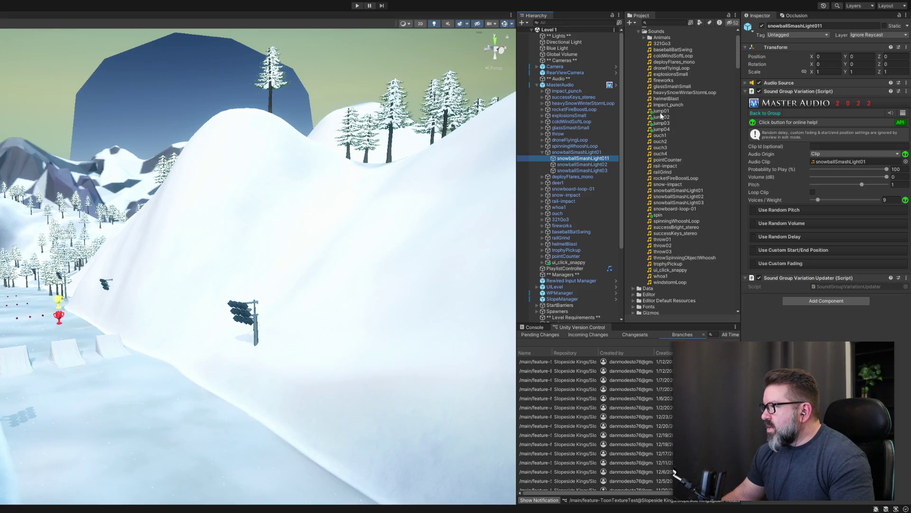
left_click(661, 112)
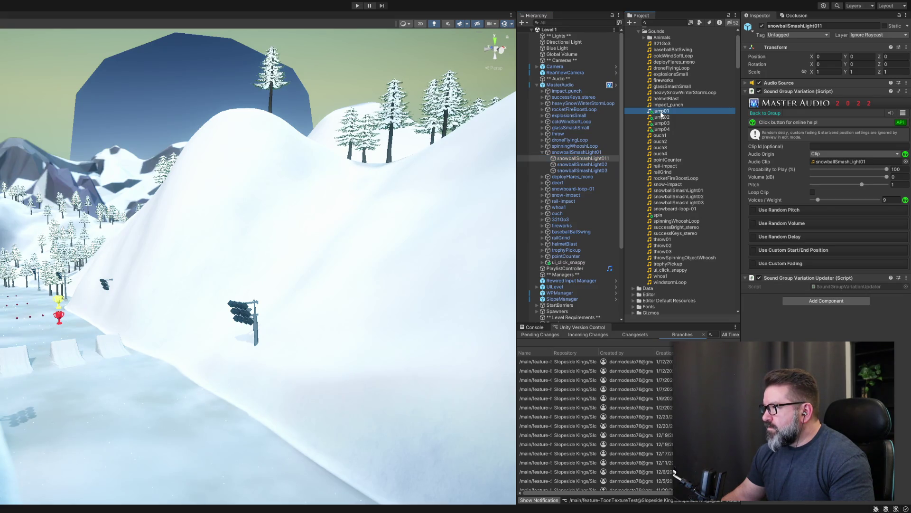
left_click(560, 84)
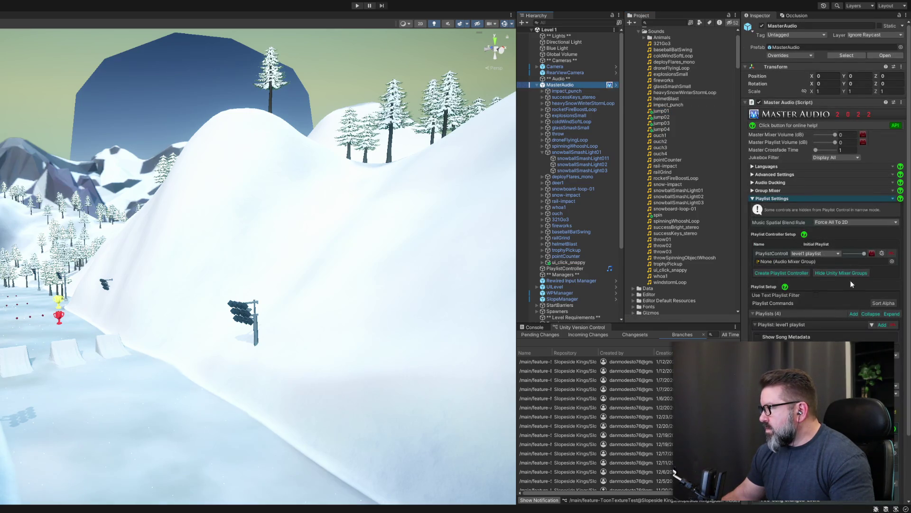
Collapse Playlist Settings, open Group Mixer, and drop the jump01 clip to create a group
scroll(850, 290, "down", 3)
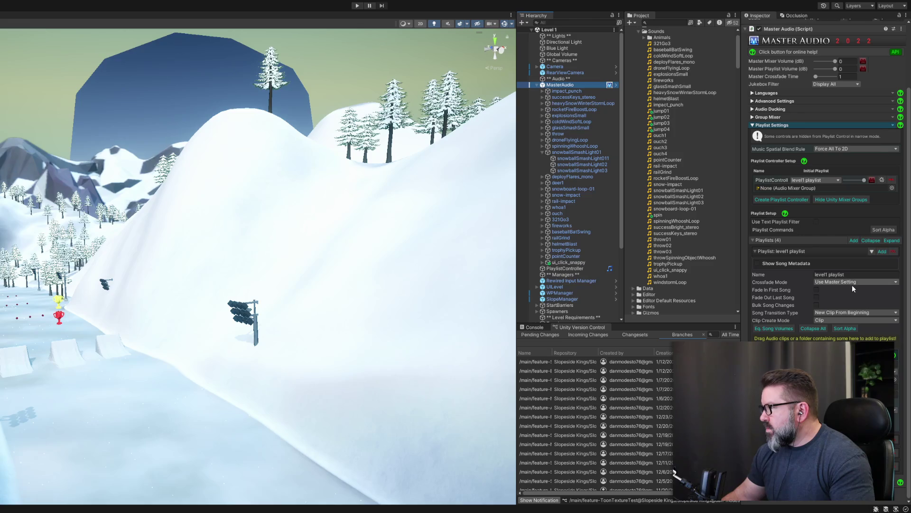
left_click(752, 125)
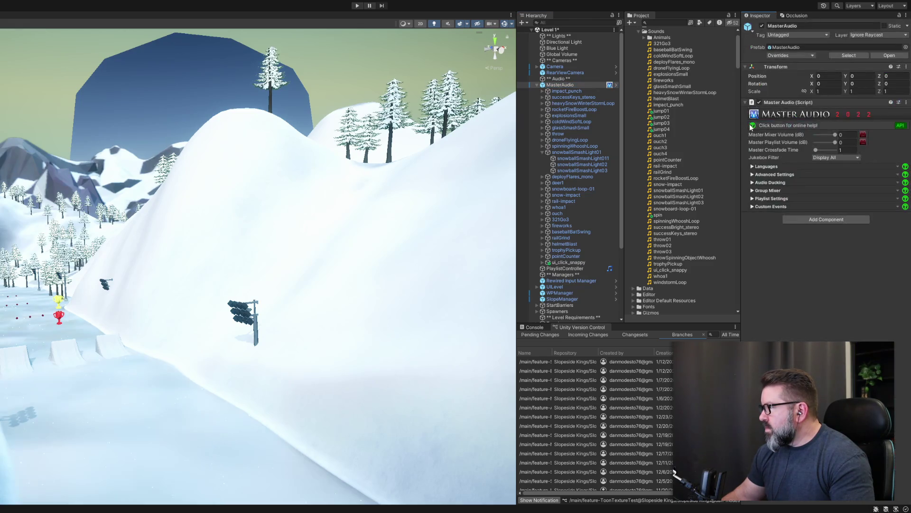
left_click(753, 191)
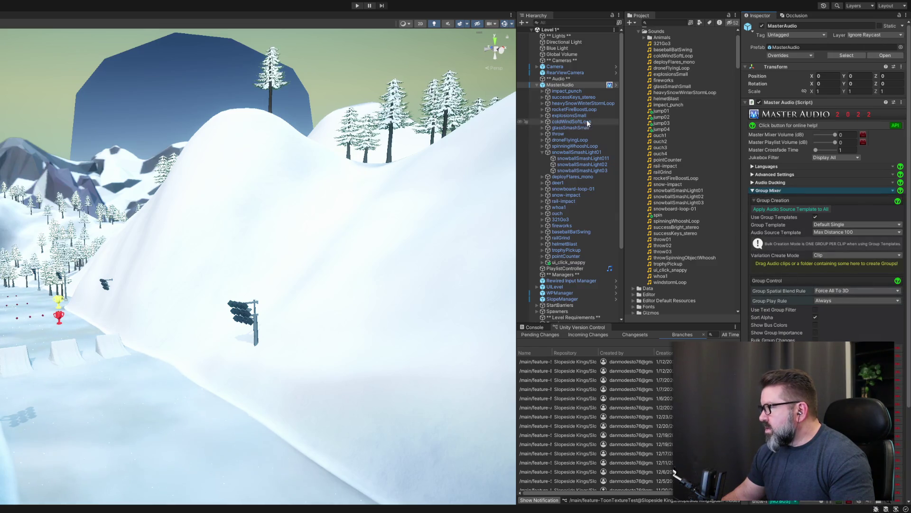
mouse_move(663, 117)
left_mouse_down()
mouse_move(724, 164)
mouse_move(823, 270)
left_mouse_up()
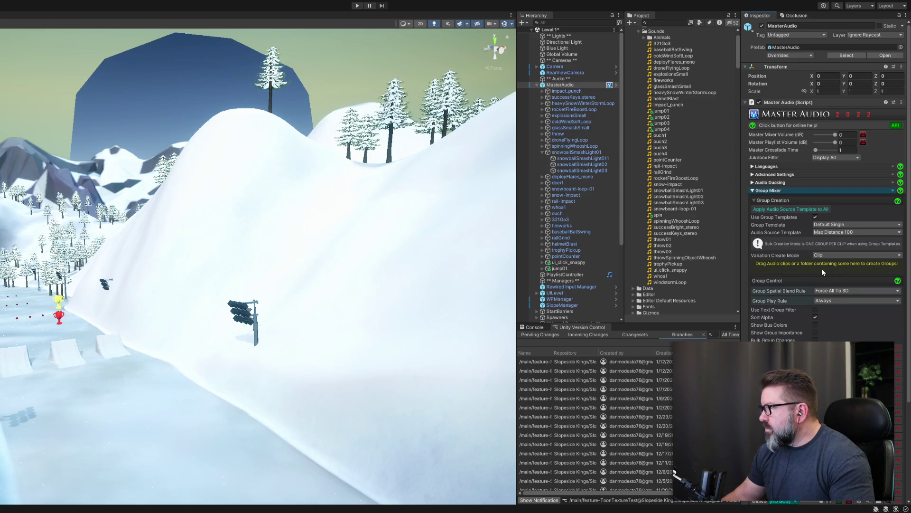
Expand the new jump01 group and inspect its jump011 variation and group settings
left_click(543, 269)
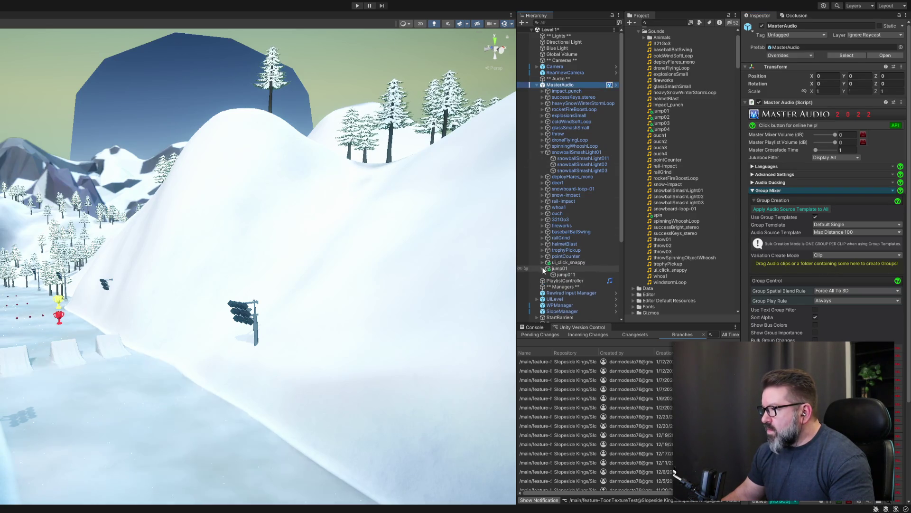
left_click(566, 275)
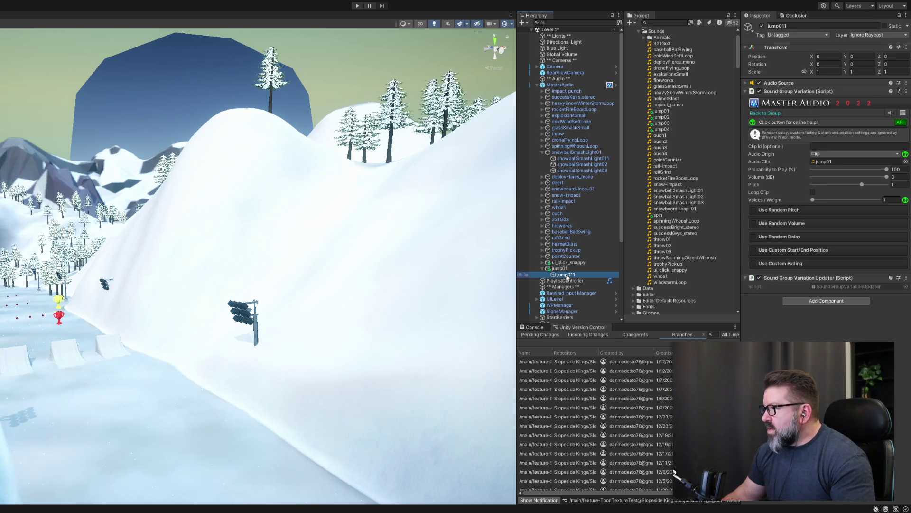
left_click(560, 269)
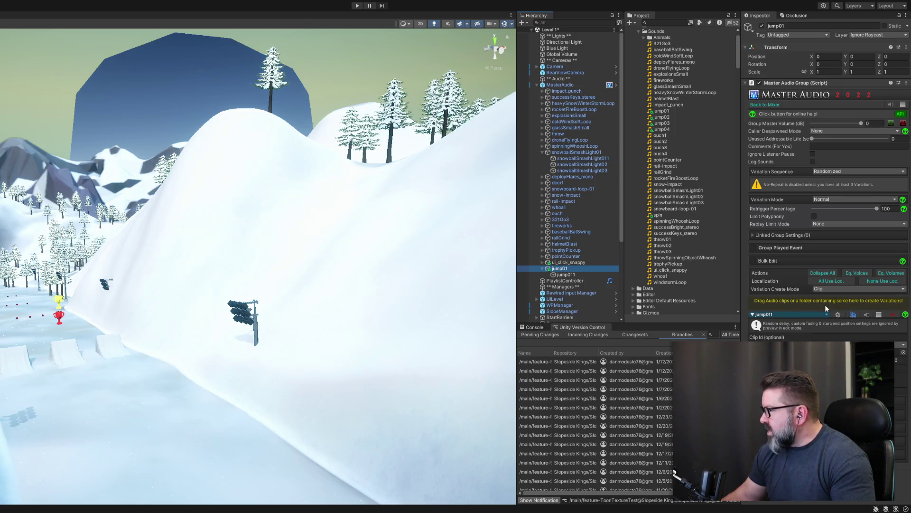
Drop the jump02, jump03 and jump04 clips into jump01's variations, making four, then collapse jump01
left_click(663, 118)
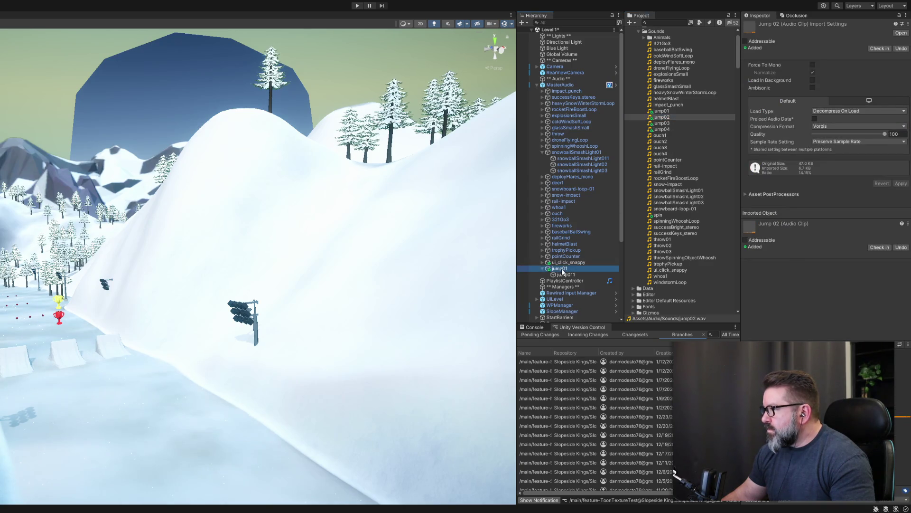
left_click(561, 269)
left_click_drag(662, 119, 795, 305)
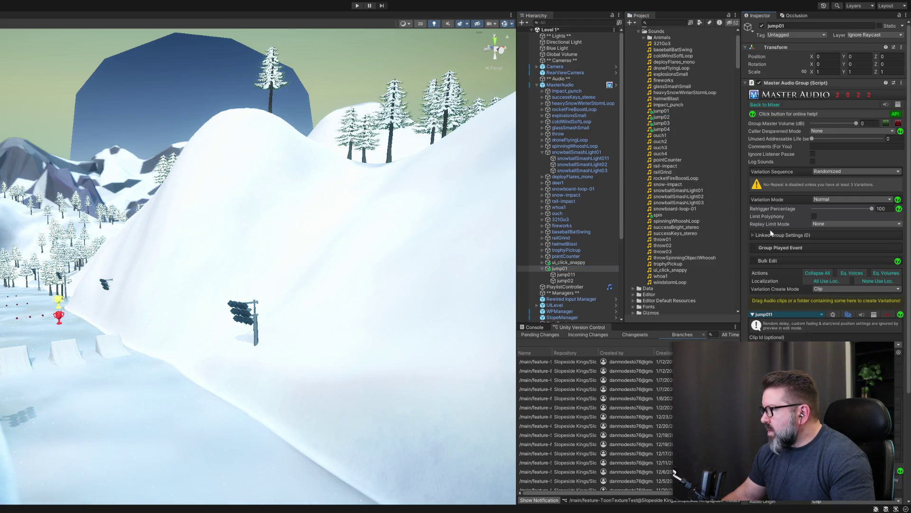
mouse_move(662, 123)
left_mouse_down()
mouse_move(794, 271)
mouse_move(809, 304)
left_mouse_up()
left_click(664, 130)
mouse_move(664, 132)
left_mouse_down()
mouse_move(771, 233)
mouse_move(806, 301)
left_mouse_up()
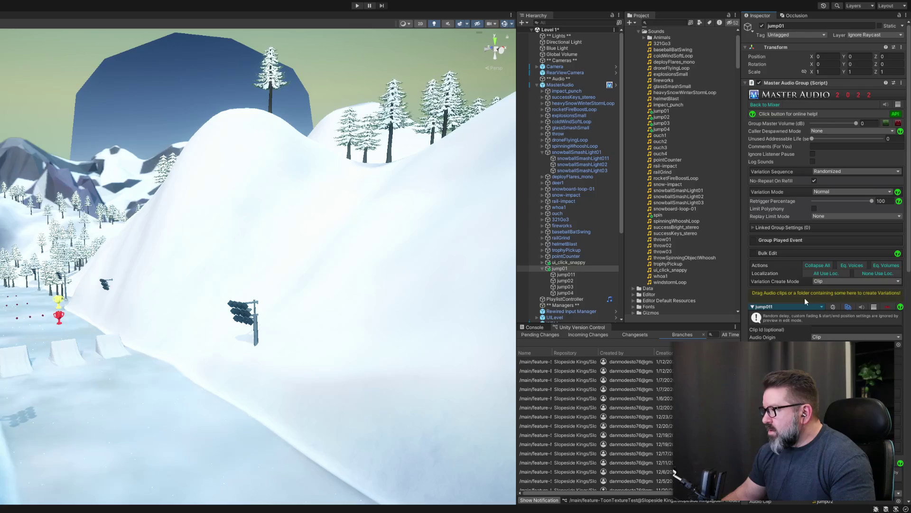
left_click(545, 271)
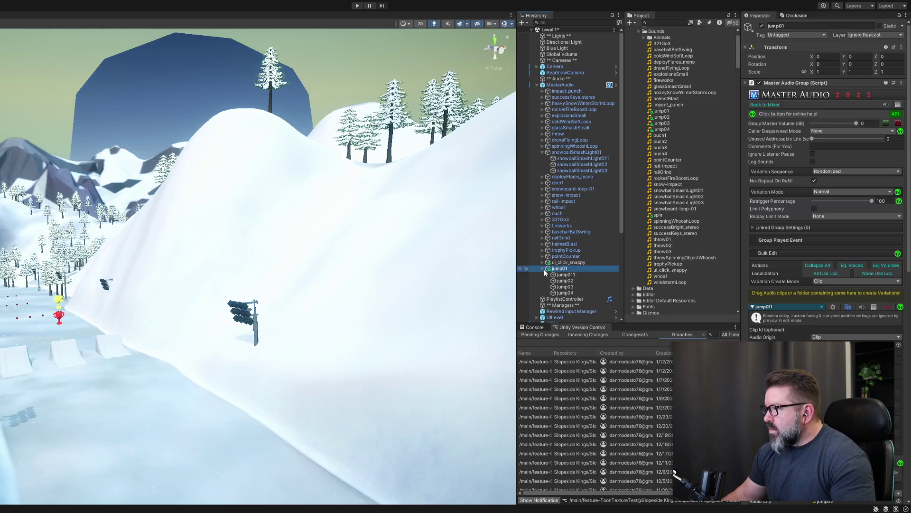
left_click(542, 269)
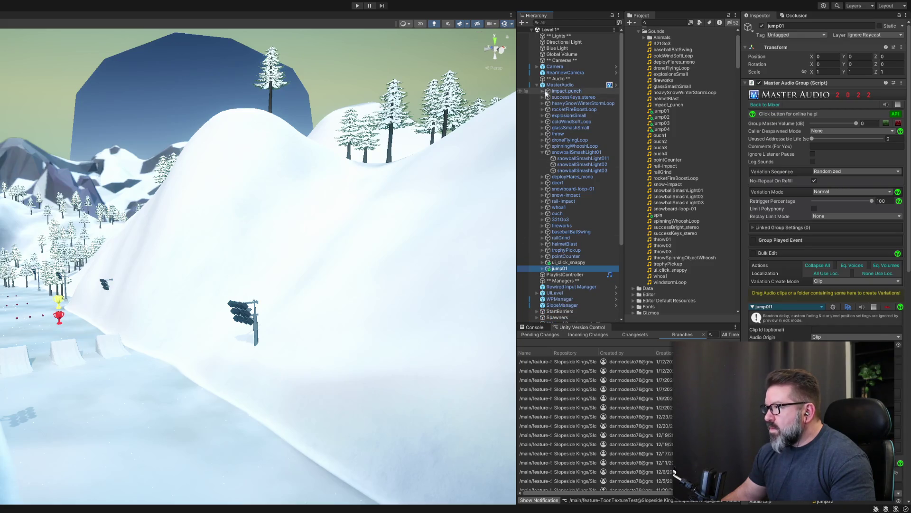